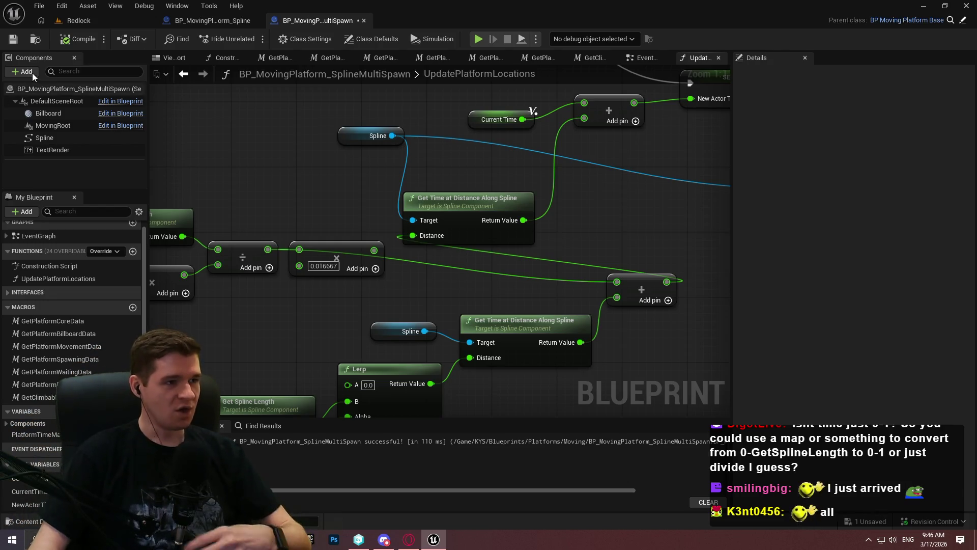
Step: Play the Redlock level in a New Editor Window (PIE) and dismiss the intro dialog
click(89, 21)
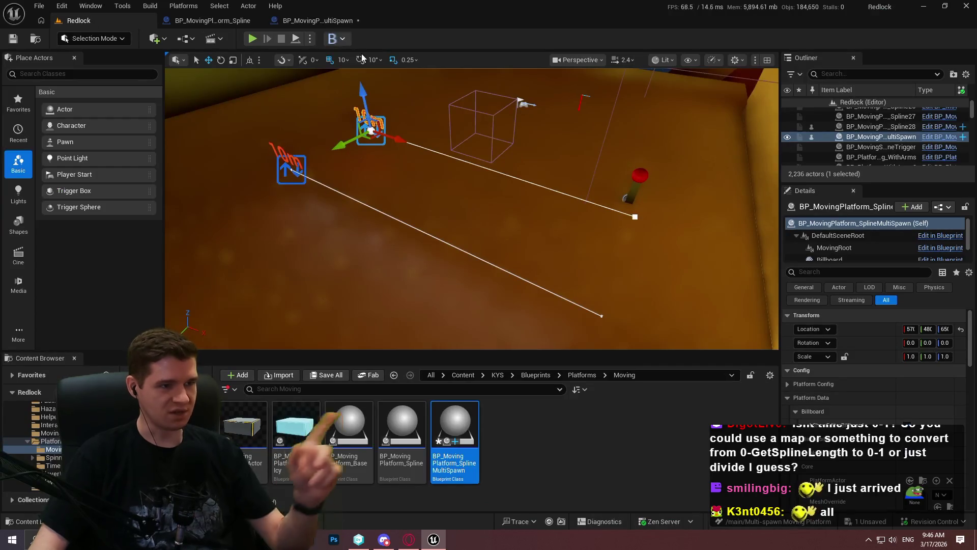
click(310, 39)
click(386, 93)
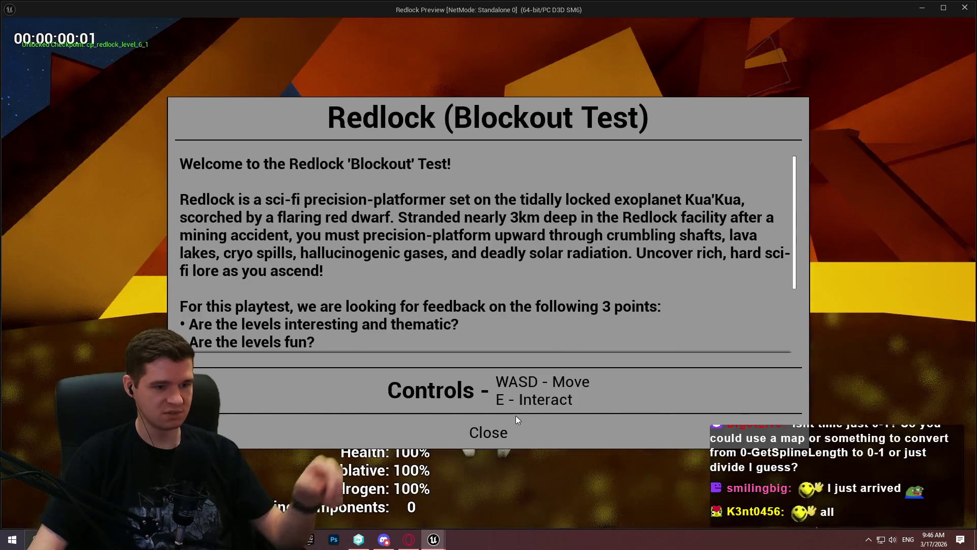
click(514, 423)
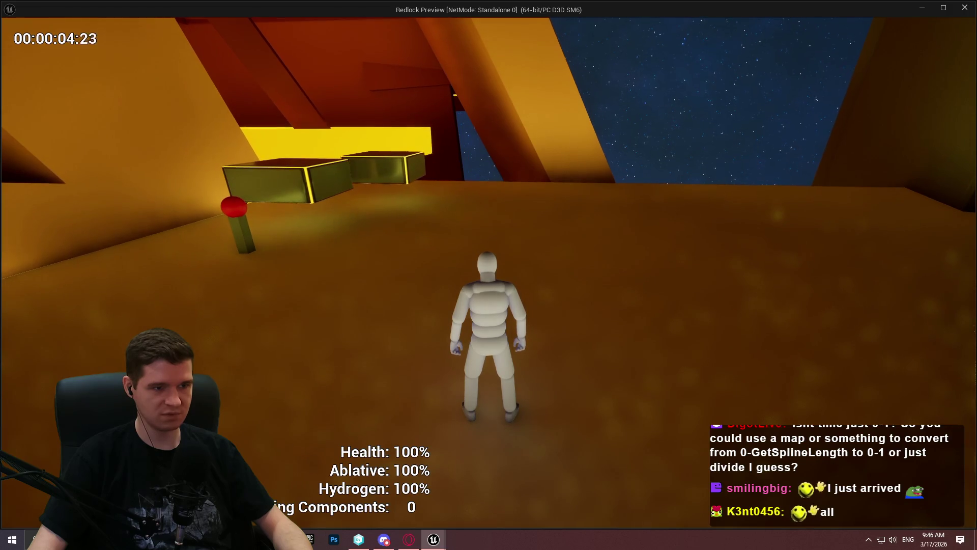
Step: Run and jump across the moving glowing platforms with W and Space, then stop with Esc
key(w)
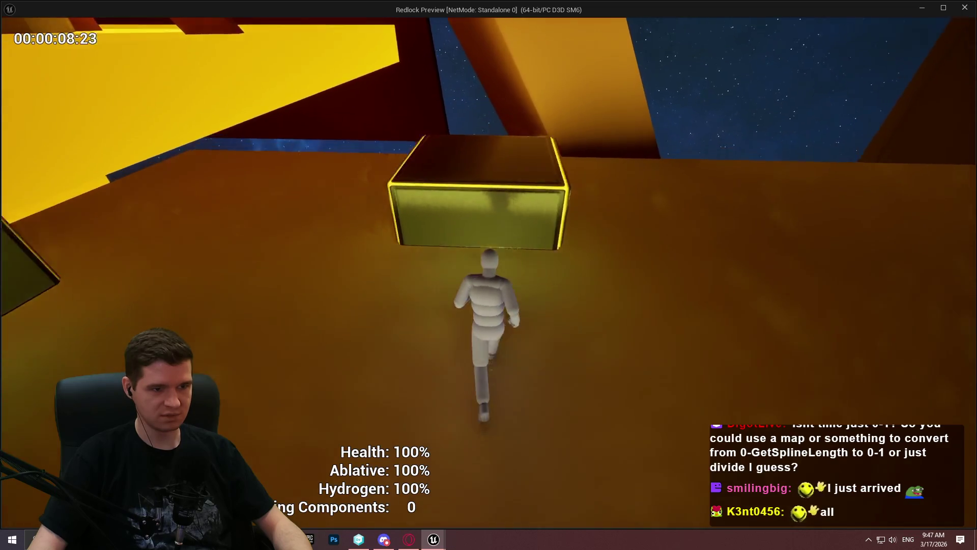
key(space)
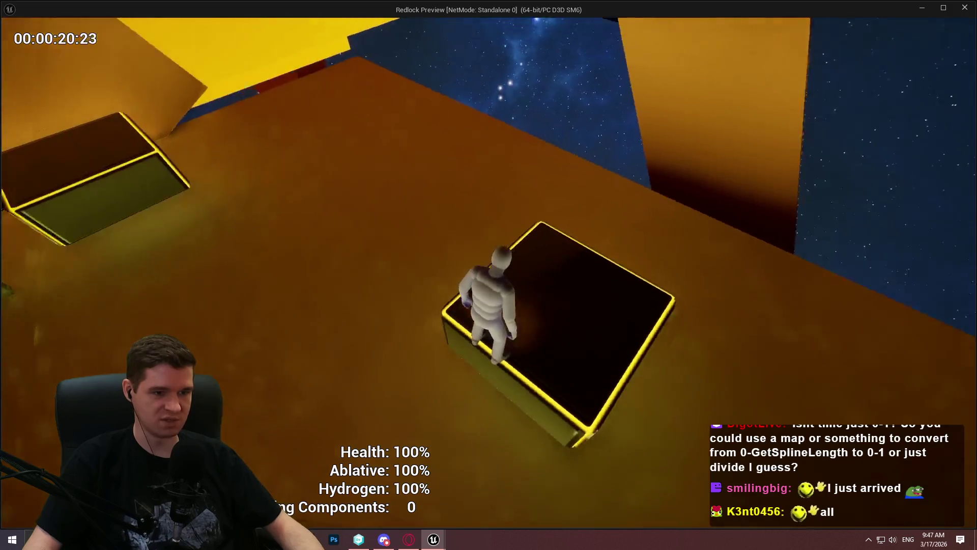
key(w)
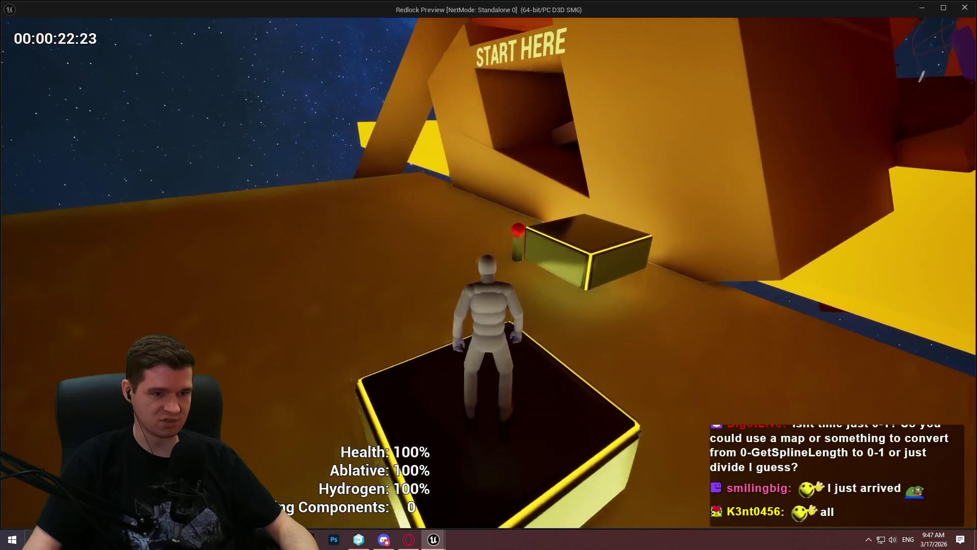
key(space)
key(w)
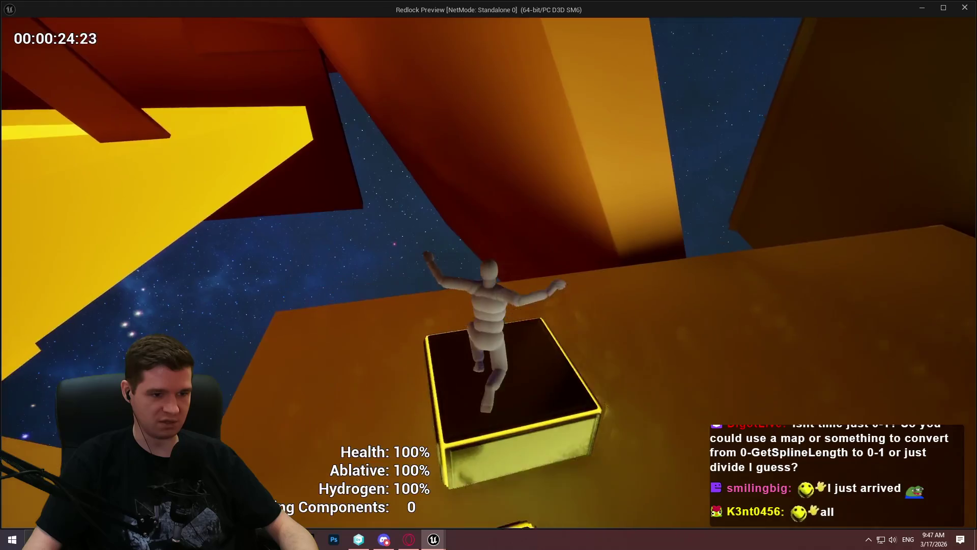
key(Escape)
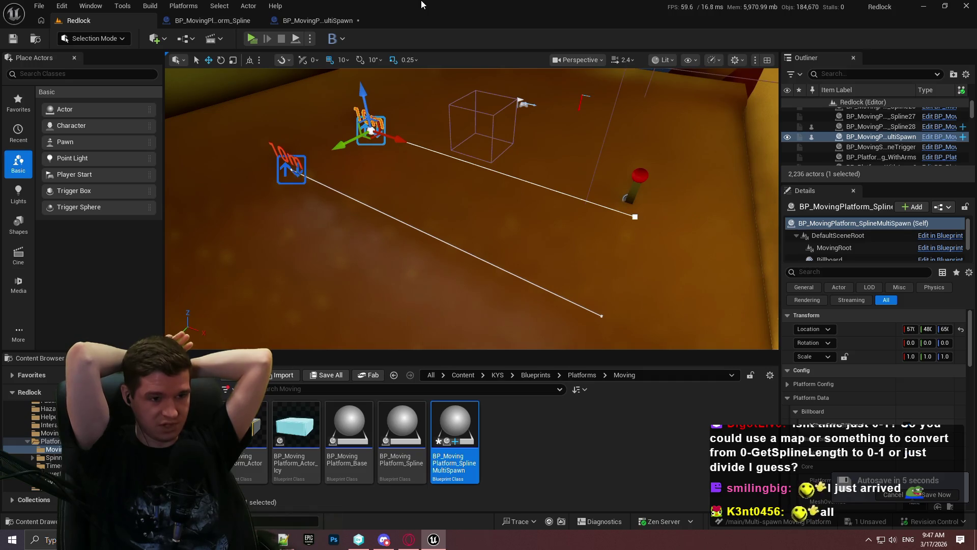
Step: Switch to the BP_MovingPlatform_SplineMultiSpawn tab showing its UpdatePlatformLocations graph
click(318, 20)
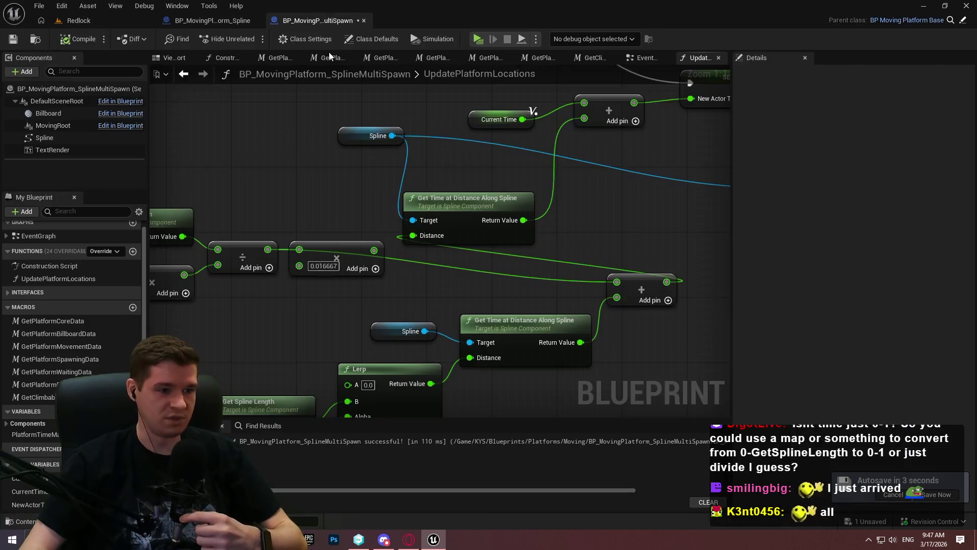
Step: Break the 0.016667 Multiply to Add link and move the Add node down near Get Time at Distance
mouse_move(621, 295)
mouse_down()
mouse_move(203, 143)
mouse_move(280, 139)
mouse_up()
drag(618, 174, 437, 360)
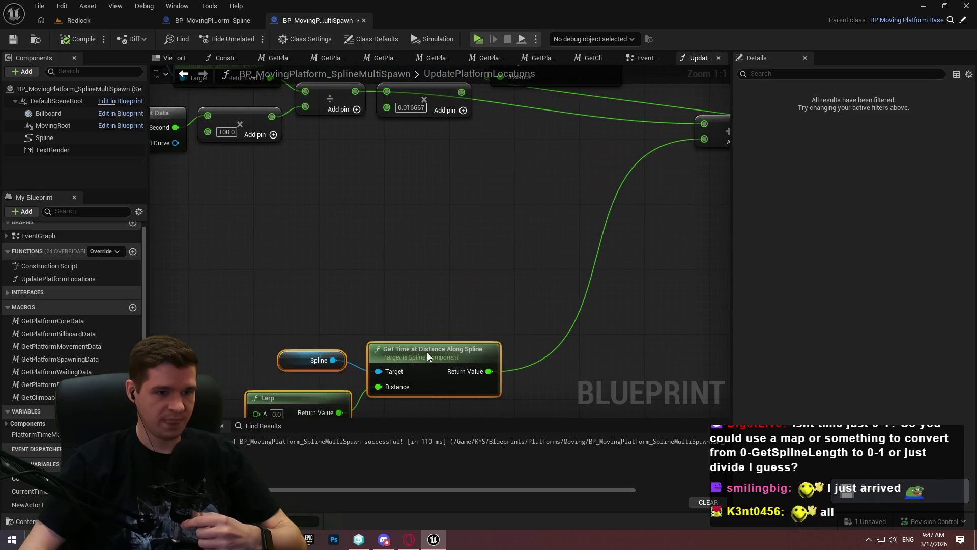
drag(584, 123, 469, 221)
key(ctrl+z)
key(ctrl+z)
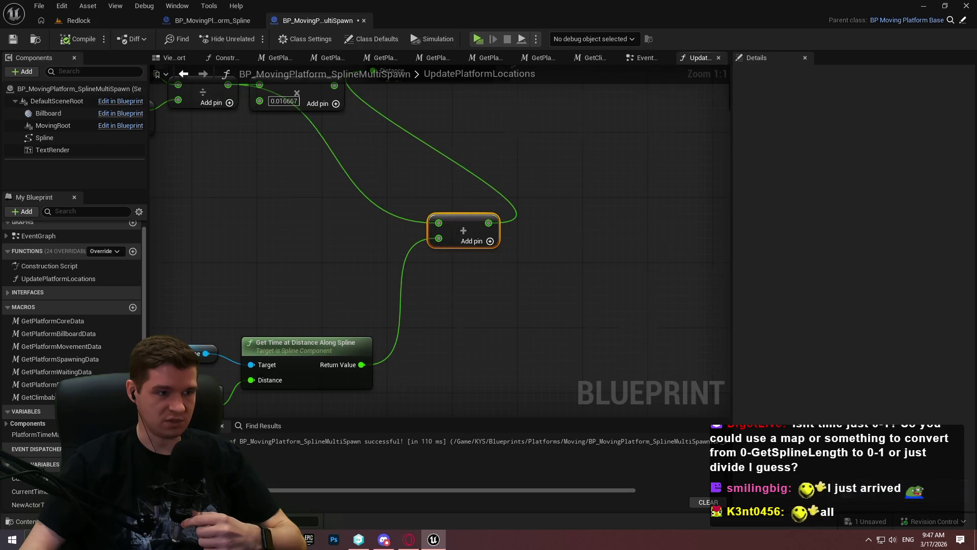
drag(523, 281, 498, 157)
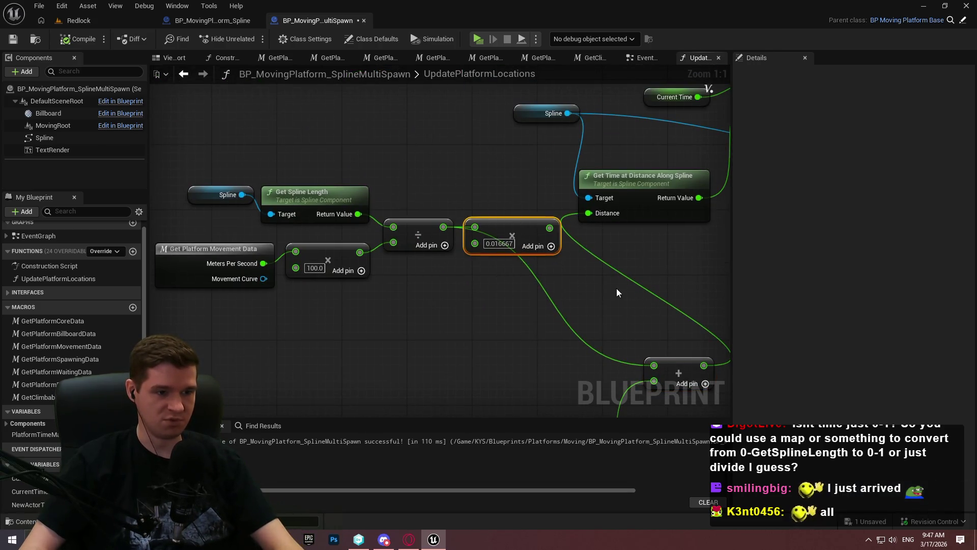
drag(611, 288, 594, 175)
alt+click(634, 279)
mouse_move(667, 288)
mouse_down()
mouse_move(661, 344)
mouse_move(637, 395)
mouse_move(665, 384)
mouse_up()
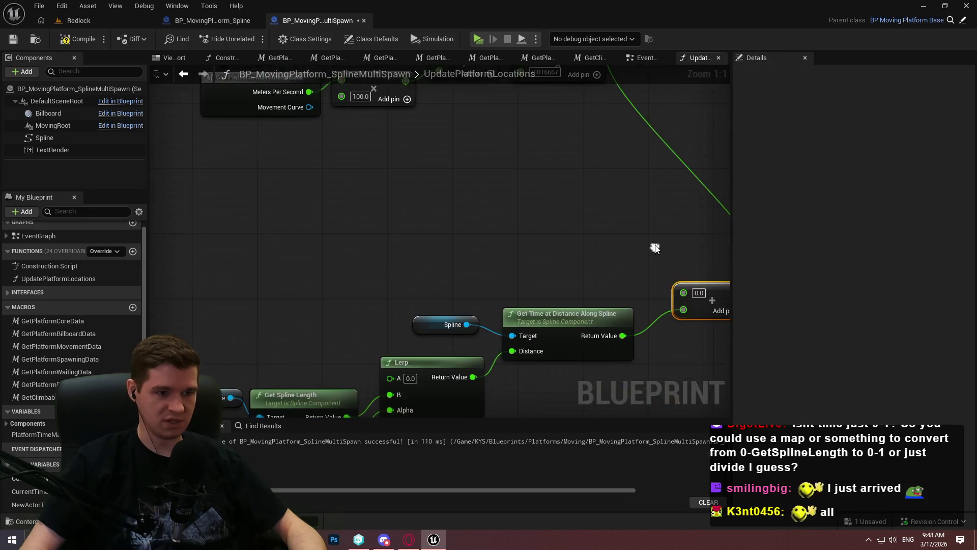
Step: Move the Get Spline Length, movement-data and divide nodes lower in the graph
drag(510, 194, 628, 304)
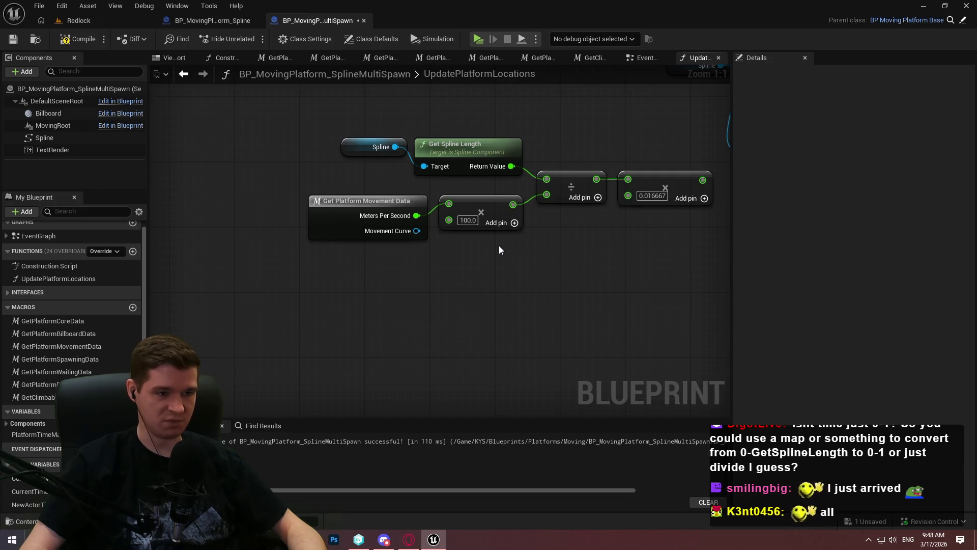
mouse_move(545, 265)
mouse_down()
mouse_move(555, 257)
mouse_move(523, 260)
mouse_up()
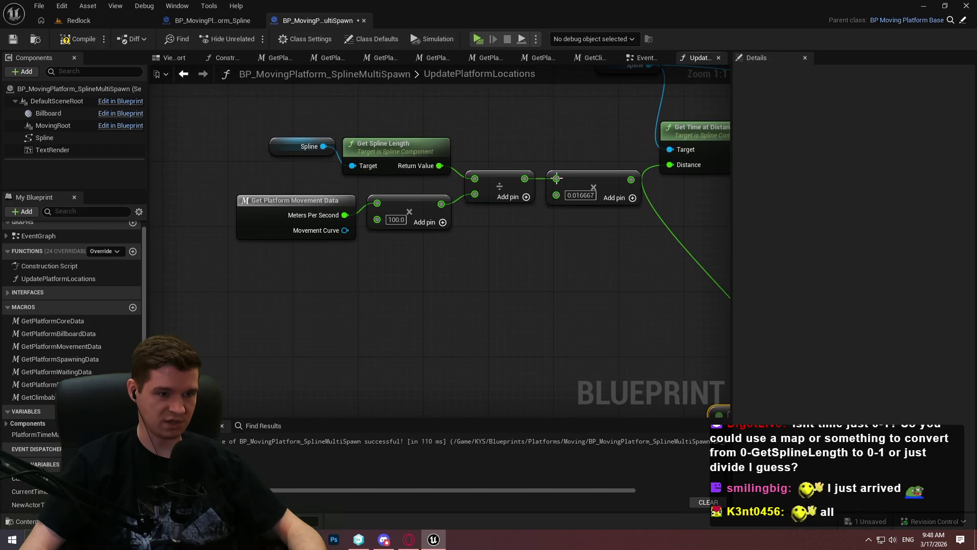
drag(312, 105, 523, 263)
mouse_move(404, 151)
mouse_down()
mouse_move(395, 241)
mouse_move(455, 139)
mouse_move(371, 193)
mouse_up()
drag(513, 295, 585, 246)
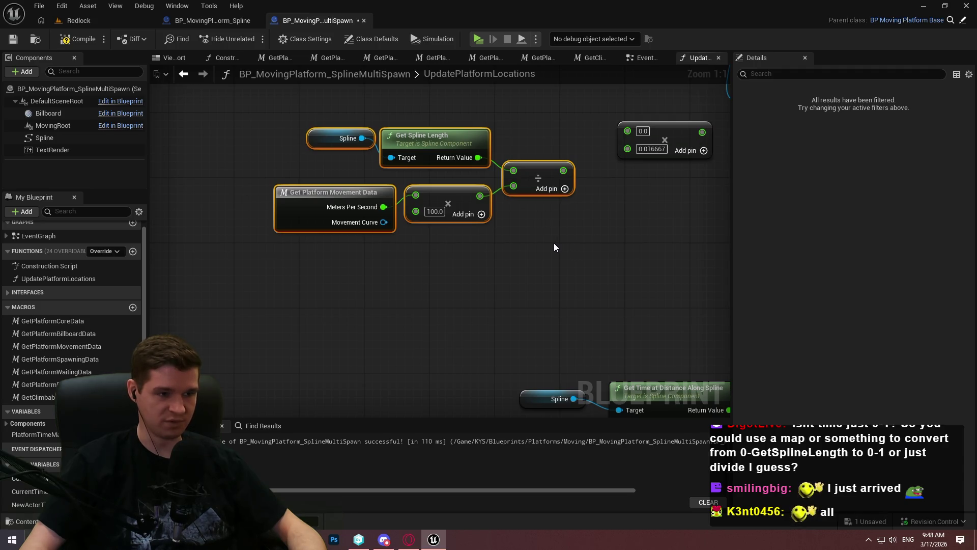
click(426, 272)
drag(514, 306, 300, 198)
click(515, 284)
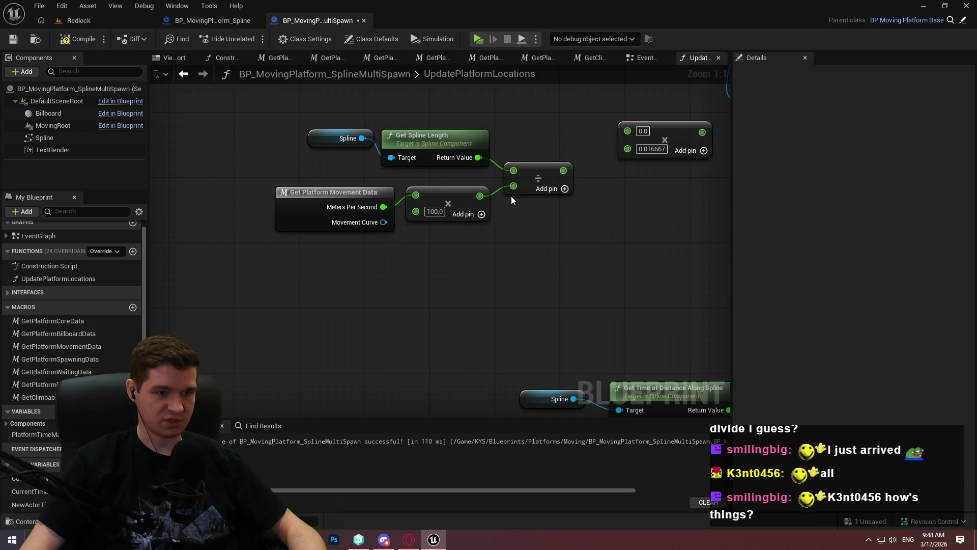
drag(490, 263, 286, 192)
click(570, 264)
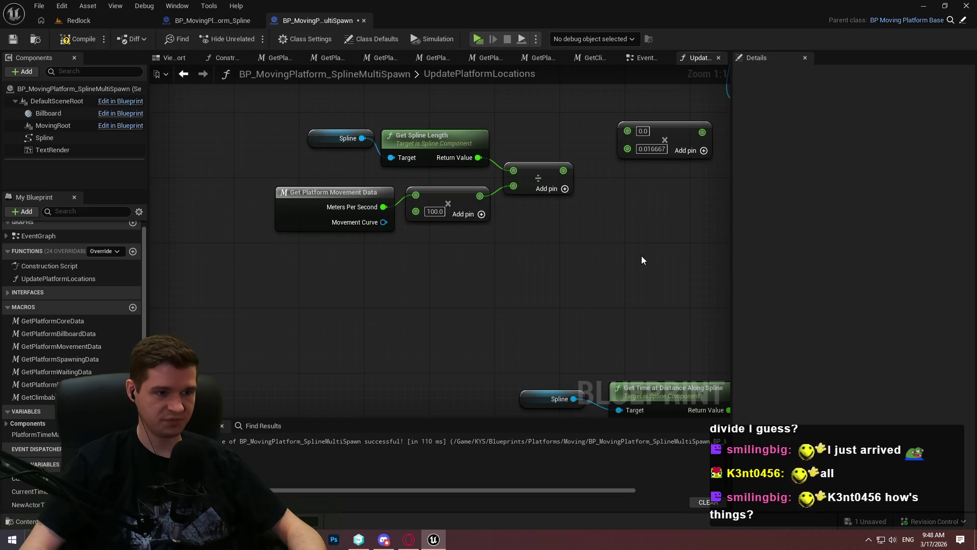
drag(643, 241, 563, 241)
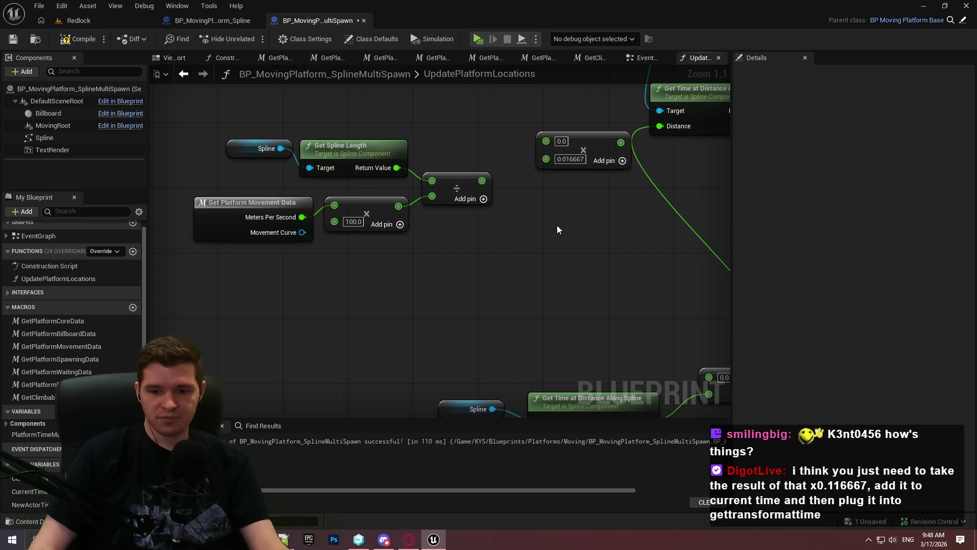
mouse_move(557, 225)
mouse_down()
mouse_move(578, 255)
mouse_move(190, 234)
mouse_move(163, 293)
mouse_move(502, 406)
mouse_move(280, 378)
mouse_move(257, 342)
mouse_up()
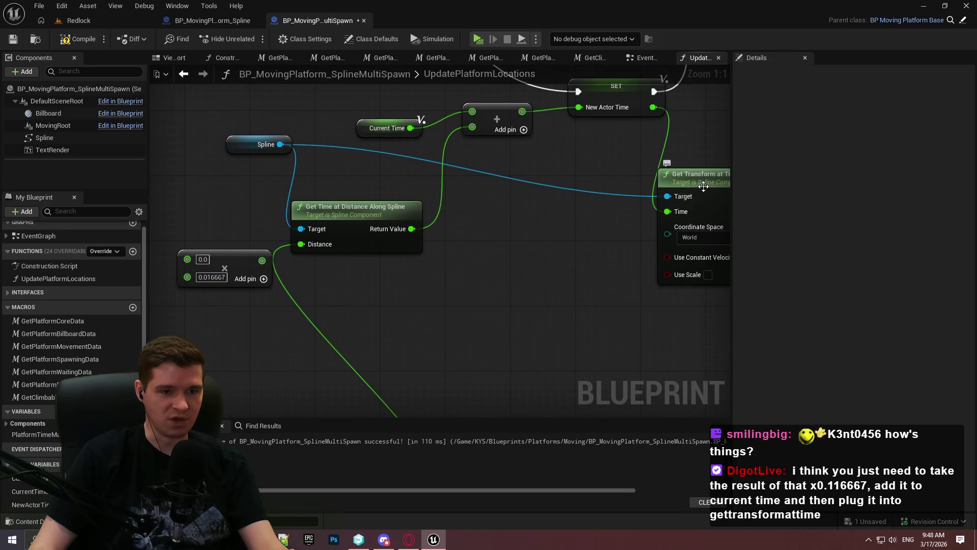
Step: Wire the divide output into the 0.016667 Multiply, and the Multiply output into the Add node
right_click(682, 213)
key(Escape)
mouse_move(668, 211)
mouse_down()
mouse_move(269, 219)
mouse_move(262, 210)
mouse_up()
mouse_move(202, 224)
mouse_down()
mouse_move(544, 234)
mouse_move(464, 260)
mouse_move(308, 215)
mouse_up()
mouse_move(405, 184)
mouse_down()
mouse_move(405, 244)
mouse_move(399, 221)
mouse_move(417, 216)
mouse_up()
drag(550, 240, 524, 147)
drag(514, 319, 416, 125)
mouse_move(565, 315)
mouse_down()
mouse_move(459, 343)
mouse_move(407, 375)
mouse_move(605, 165)
mouse_move(564, 144)
mouse_move(630, 358)
mouse_up()
mouse_move(570, 176)
mouse_down()
mouse_move(703, 168)
mouse_move(463, 219)
mouse_move(327, 119)
mouse_move(364, 167)
mouse_up()
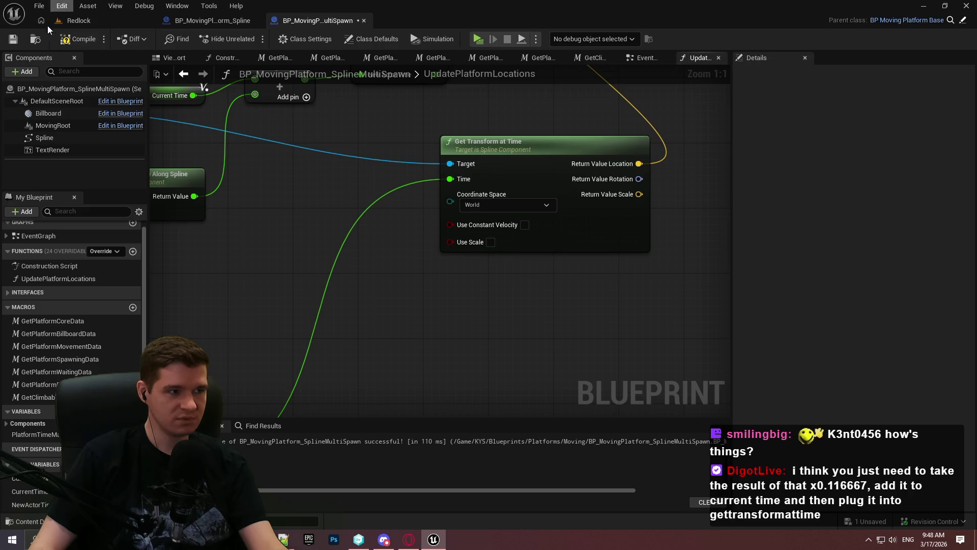
click(79, 21)
click(253, 39)
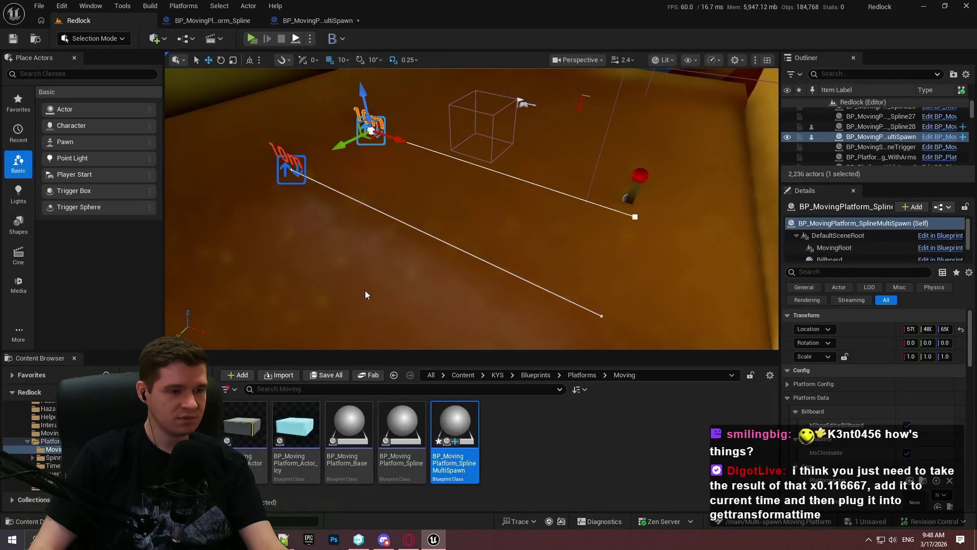
click(467, 296)
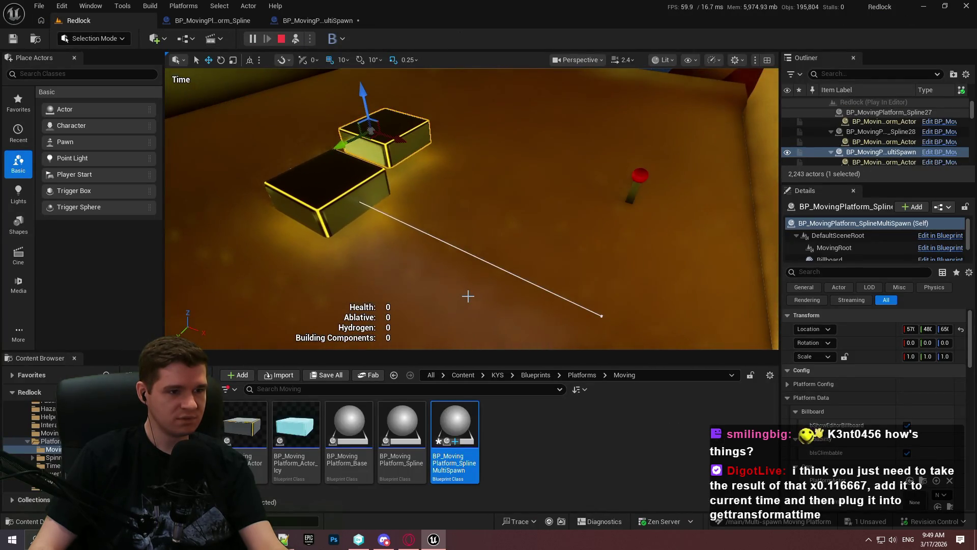
click(280, 42)
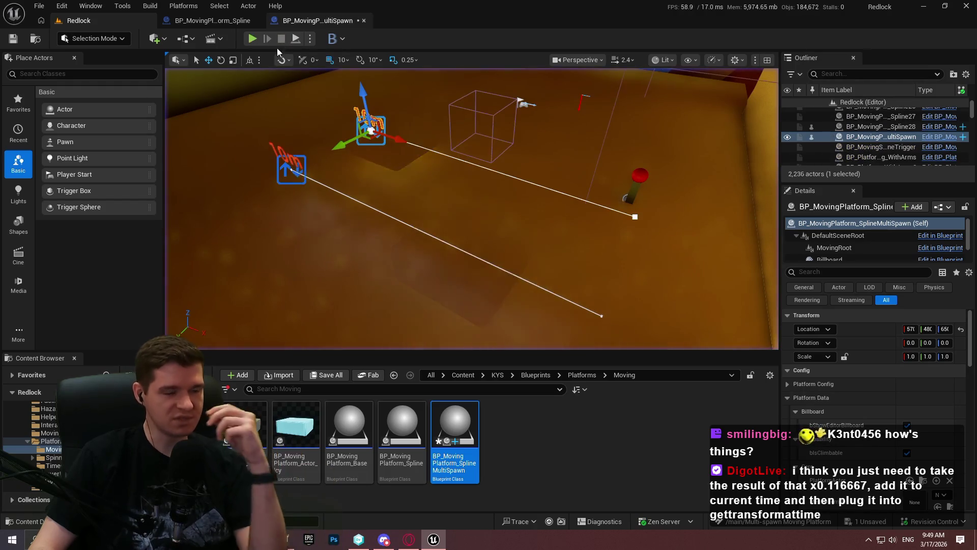
click(326, 19)
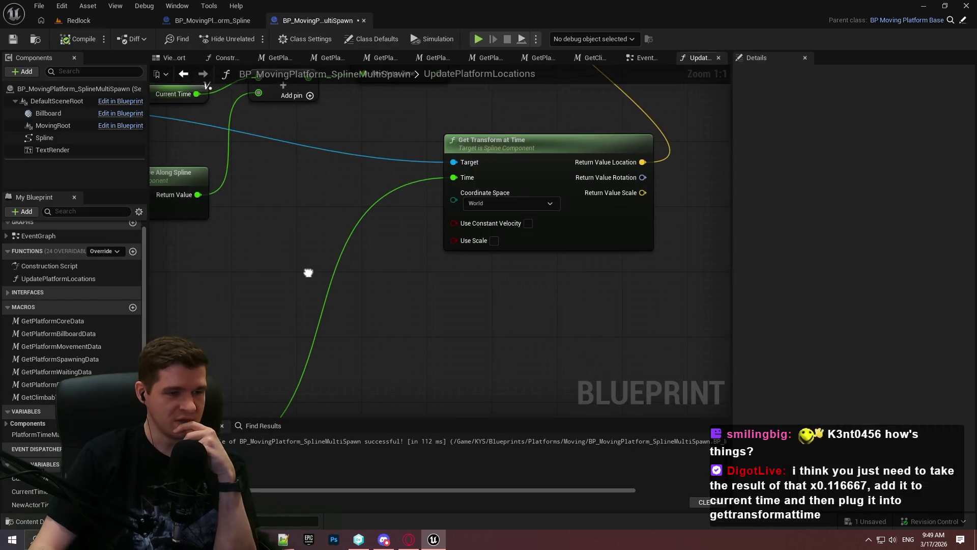
Step: Inspect the spline-length math nodes and the timer setup in the EventGraph
drag(487, 233, 668, 244)
mouse_move(401, 264)
mouse_down()
mouse_move(581, 197)
mouse_move(544, 196)
mouse_up()
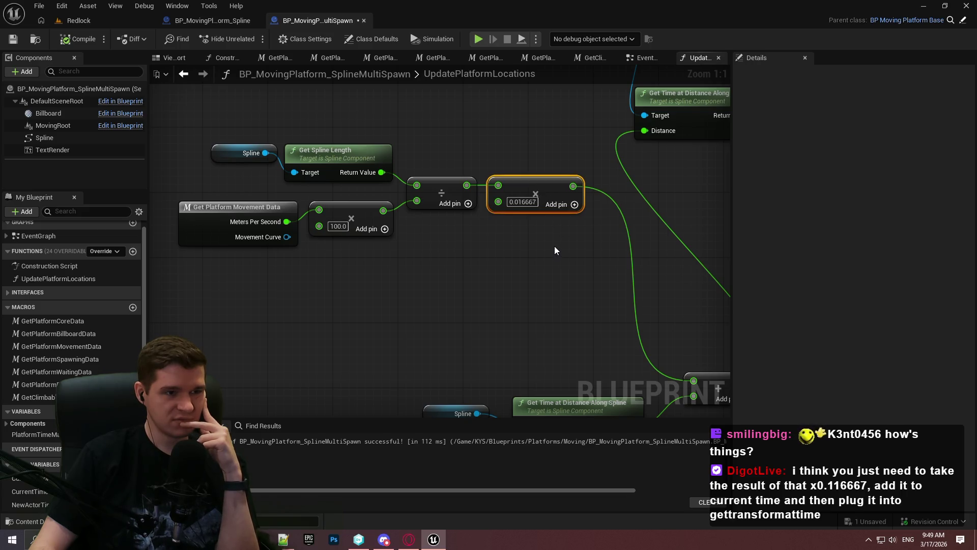
drag(532, 233, 537, 176)
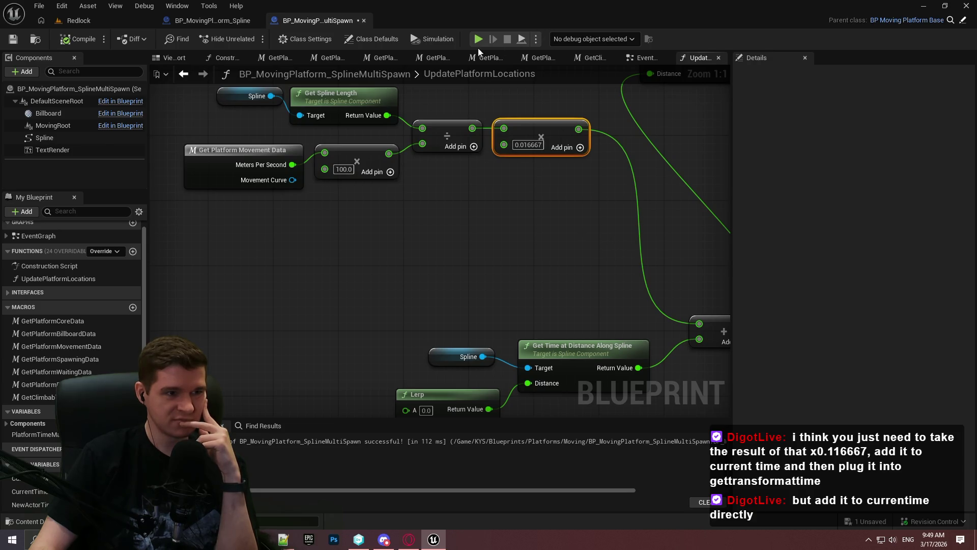
click(633, 60)
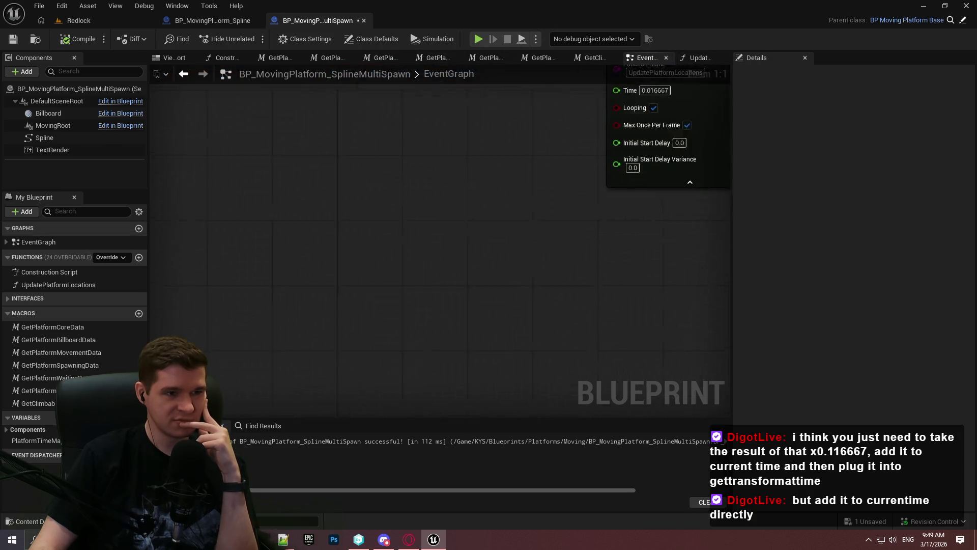
click(684, 58)
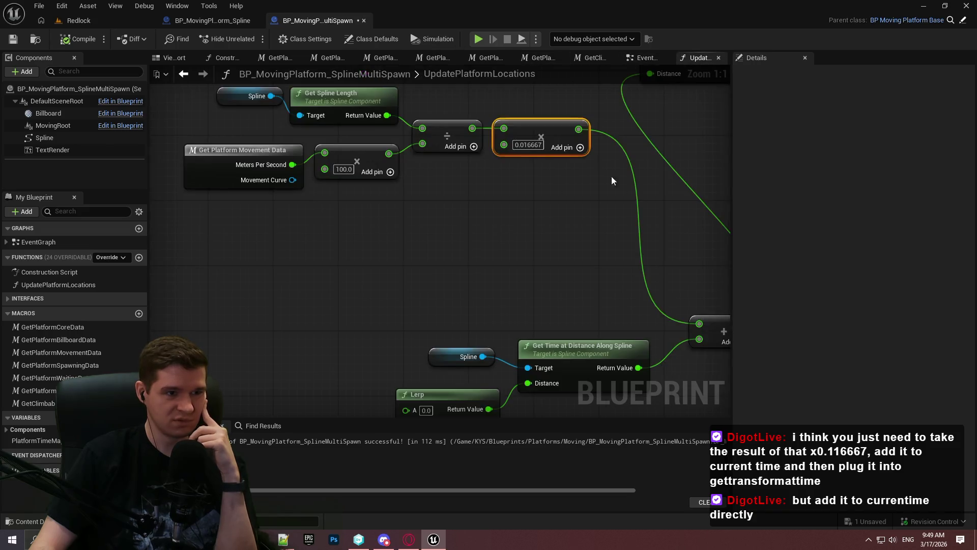
Step: Select the lower Add node and the Lerp, Get Spline Length and Current Time nodes
mouse_move(455, 256)
mouse_down()
mouse_move(434, 274)
mouse_move(424, 322)
mouse_up()
click(628, 202)
mouse_move(663, 219)
mouse_down()
mouse_move(515, 383)
mouse_move(502, 332)
mouse_move(637, 239)
mouse_move(493, 87)
mouse_move(496, 103)
mouse_up()
drag(194, 170, 578, 407)
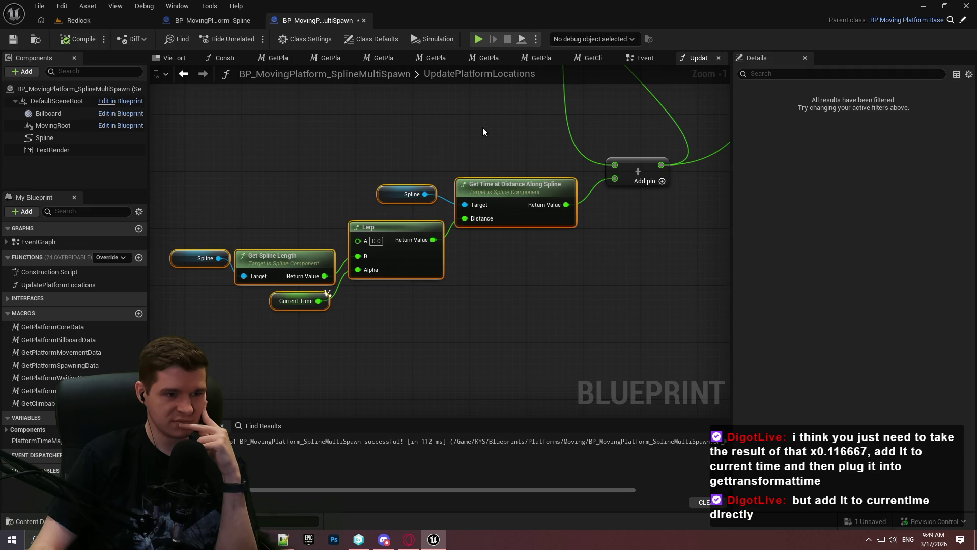
mouse_move(480, 121)
mouse_down()
mouse_move(316, 323)
mouse_move(219, 360)
mouse_move(376, 218)
mouse_move(568, 224)
mouse_move(510, 260)
mouse_move(493, 229)
mouse_move(373, 240)
mouse_move(273, 281)
mouse_up()
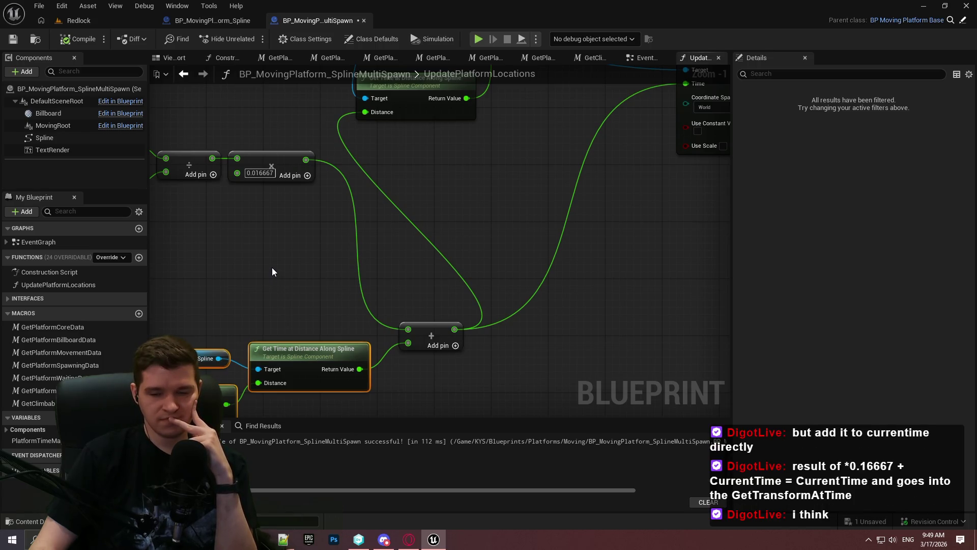
Step: Wire the 0.016667 Multiply into Distance, and its Return Value into the lower Add node
drag(270, 270, 525, 315)
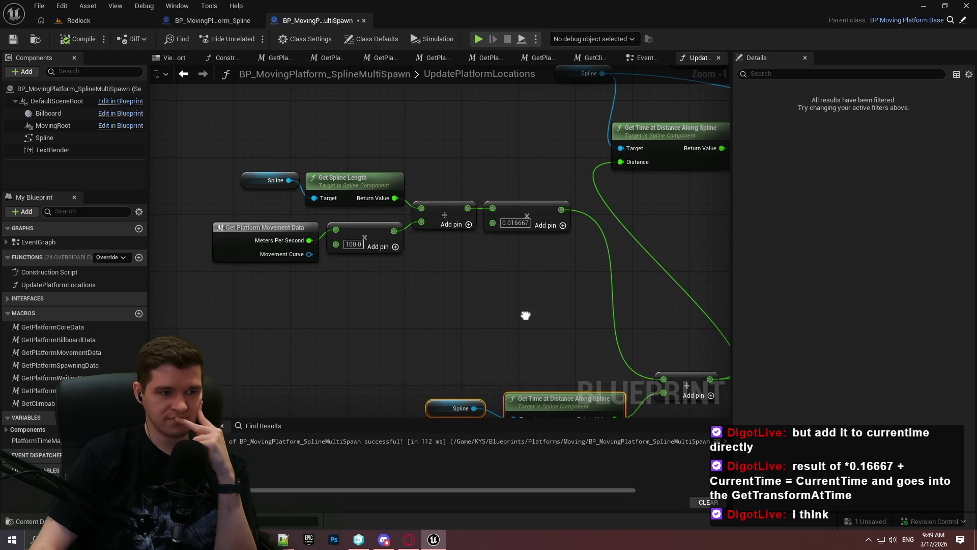
mouse_move(576, 293)
mouse_down()
mouse_move(300, 158)
mouse_move(274, 156)
mouse_move(563, 288)
mouse_move(191, 145)
mouse_up()
click(565, 257)
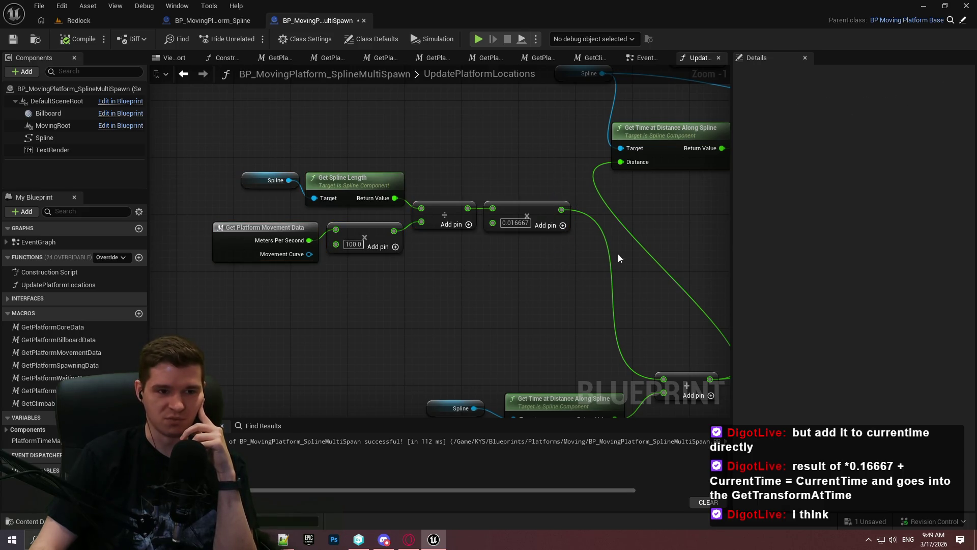
drag(618, 256, 429, 297)
mouse_move(374, 261)
mouse_down()
mouse_move(459, 222)
mouse_move(435, 213)
mouse_up()
mouse_move(536, 199)
mouse_down()
mouse_move(517, 255)
mouse_move(478, 233)
mouse_up()
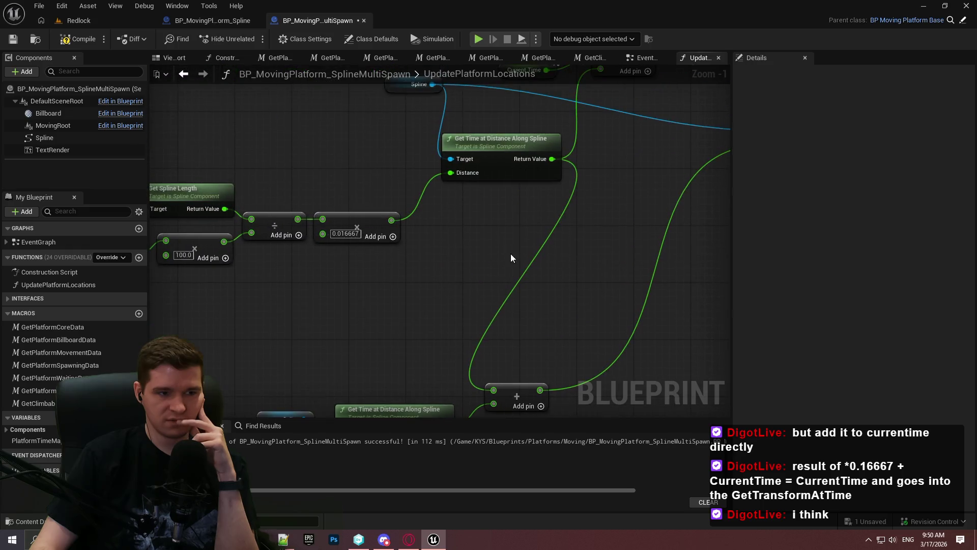
Step: Compile the blueprint and select the divide and multiply nodes
click(76, 39)
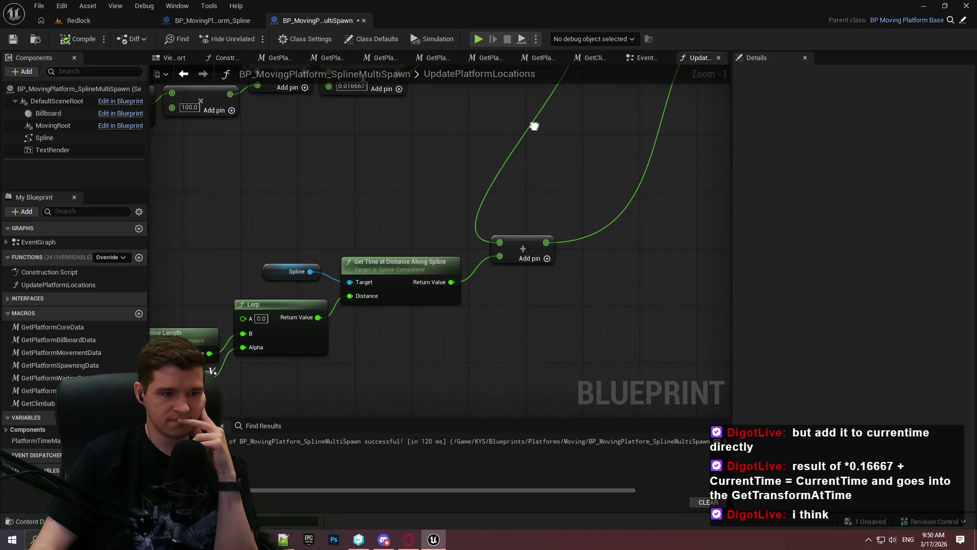
drag(663, 362, 469, 124)
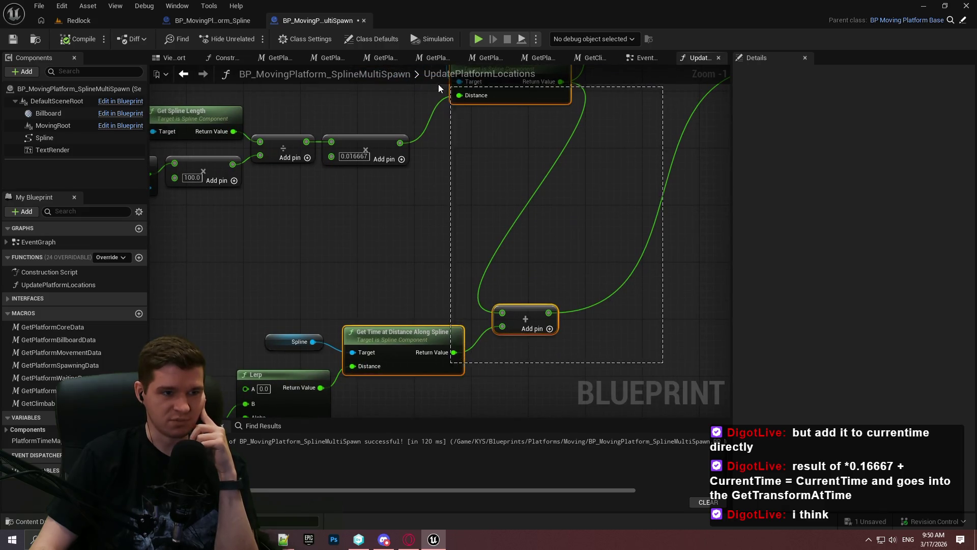
drag(493, 210, 506, 271)
drag(260, 234, 422, 127)
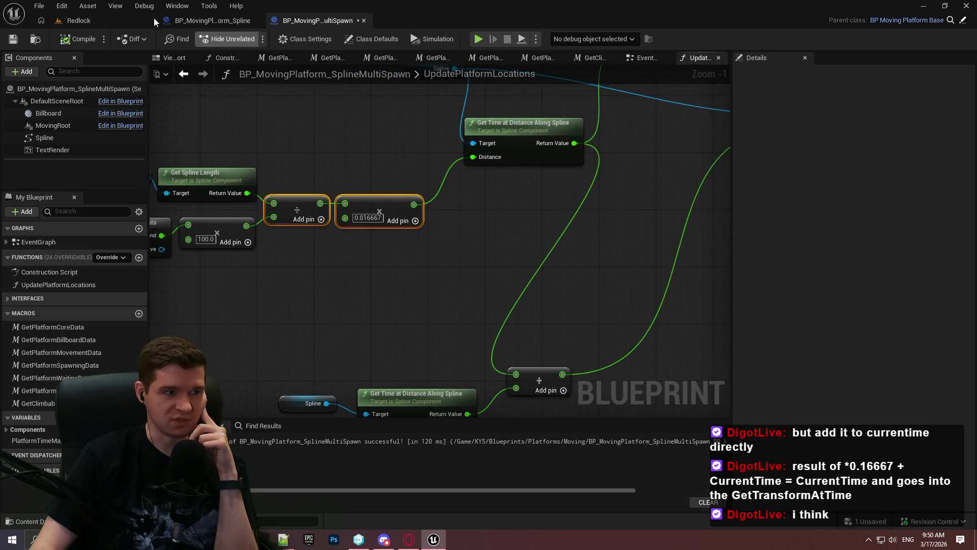
Step: Play-test the platforms in the Redlock level, then return to the blueprint graph
click(152, 21)
key(alt+p)
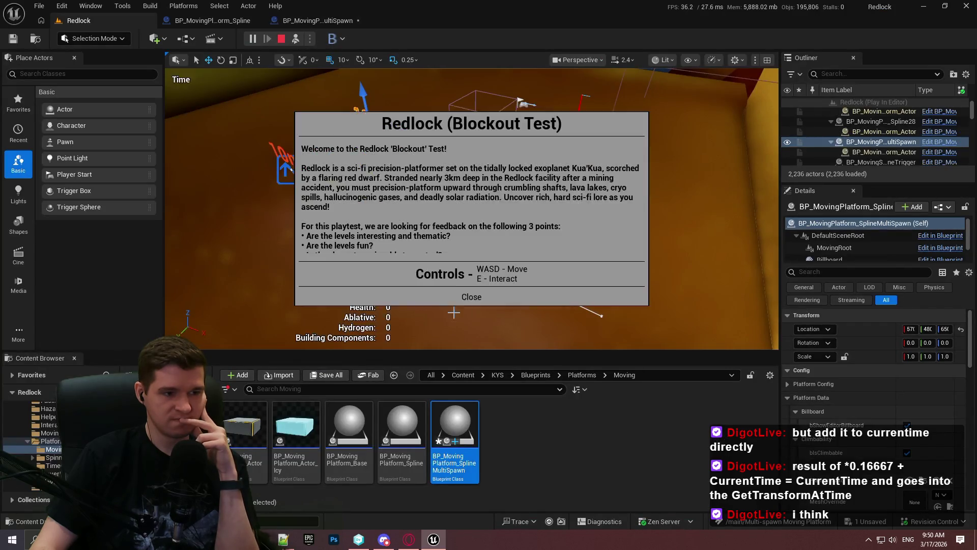
click(471, 296)
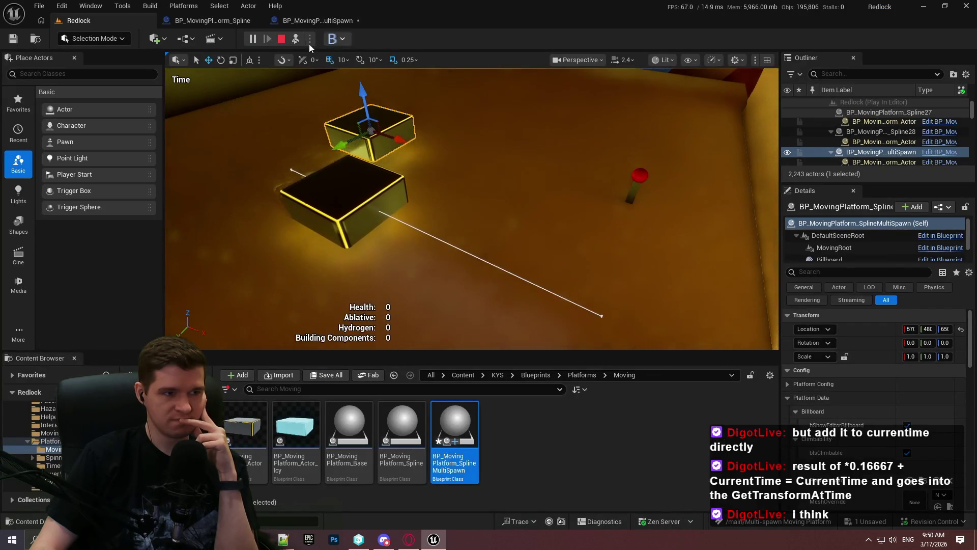
click(282, 39)
click(319, 21)
drag(339, 95, 554, 100)
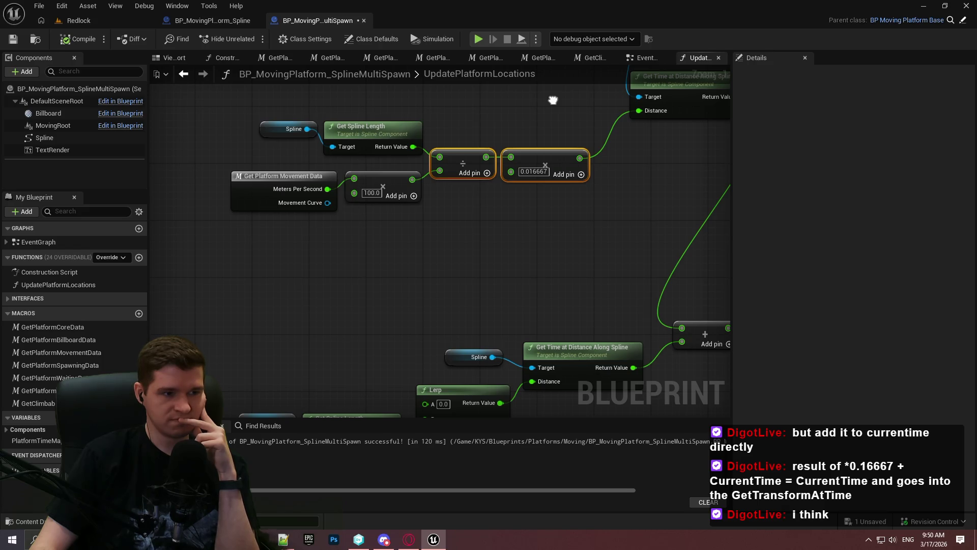
drag(553, 100, 557, 91)
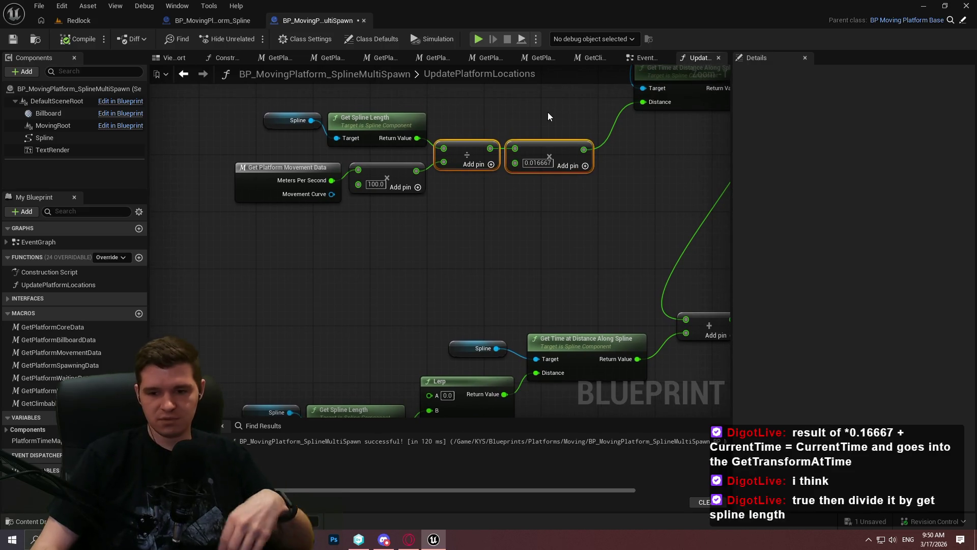
mouse_move(593, 212)
mouse_down()
mouse_move(399, 264)
mouse_move(561, 212)
mouse_move(529, 64)
mouse_move(481, 252)
mouse_move(512, 170)
mouse_move(606, 87)
mouse_move(611, 95)
mouse_move(531, 301)
mouse_up()
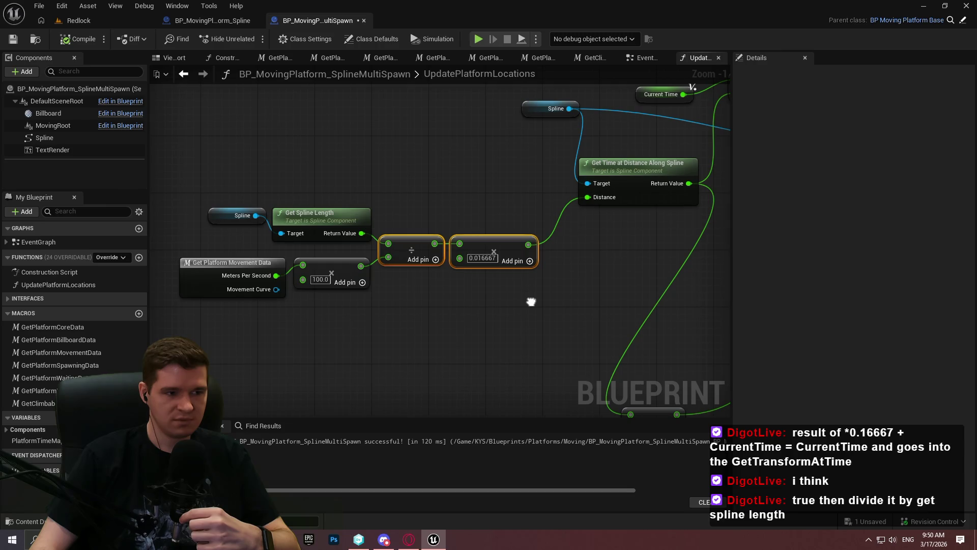
drag(531, 301, 529, 303)
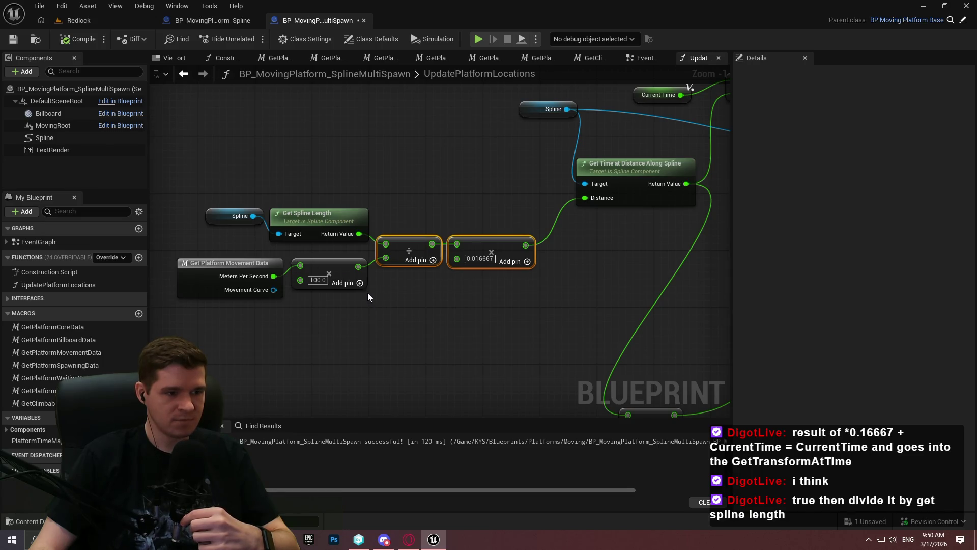
mouse_move(162, 161)
mouse_down()
mouse_move(399, 311)
mouse_move(494, 332)
mouse_up()
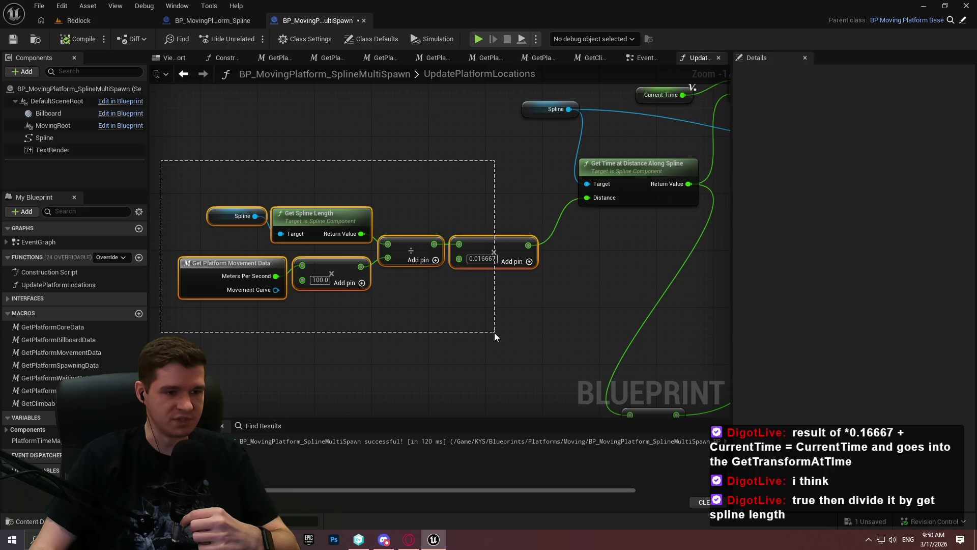
mouse_move(565, 342)
mouse_down()
mouse_move(587, 221)
mouse_move(585, 270)
mouse_move(584, 284)
mouse_move(589, 113)
mouse_move(611, 295)
mouse_move(602, 349)
mouse_move(384, 356)
mouse_move(387, 347)
mouse_up()
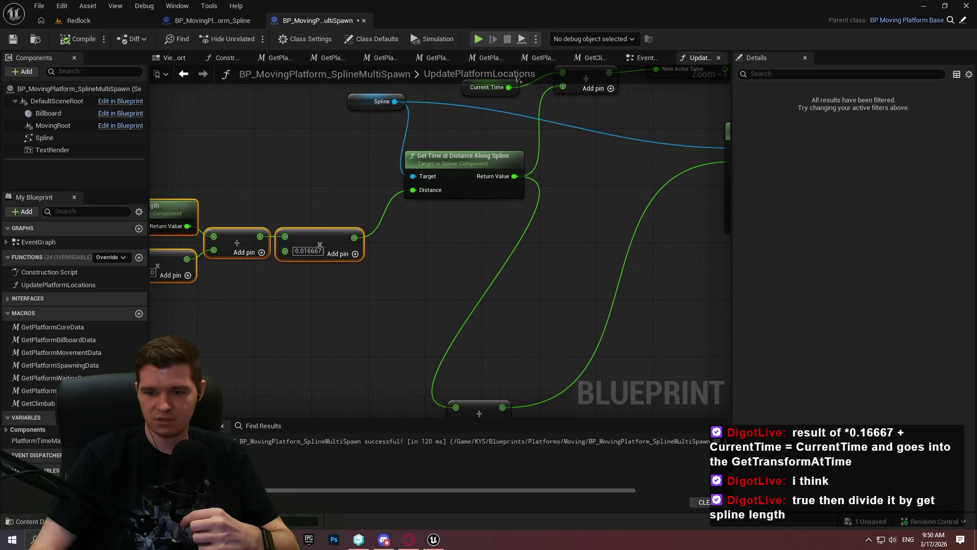
mouse_move(475, 352)
mouse_down()
mouse_move(661, 298)
mouse_move(674, 200)
mouse_move(641, 359)
mouse_up()
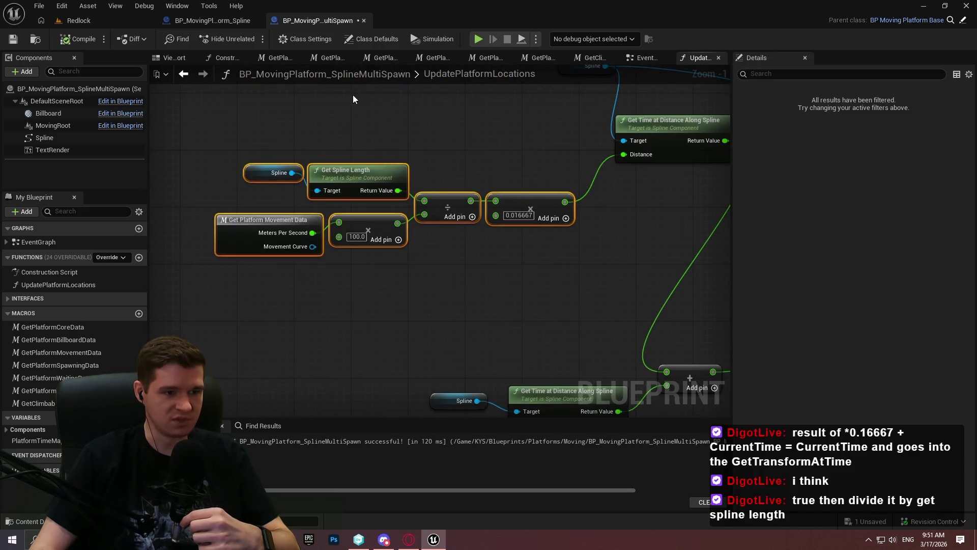
click(200, 136)
drag(238, 134, 377, 184)
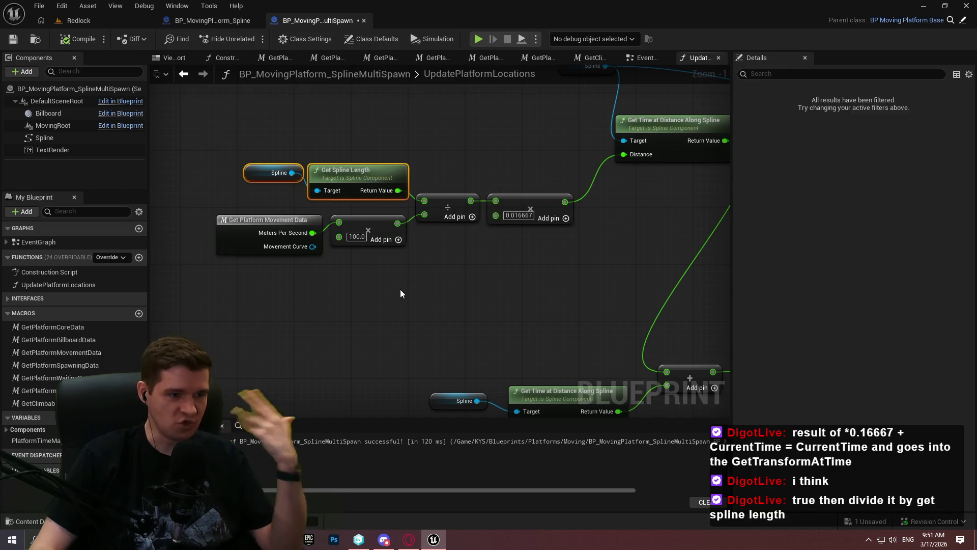
mouse_move(225, 129)
mouse_down()
mouse_move(313, 142)
mouse_move(369, 183)
mouse_up()
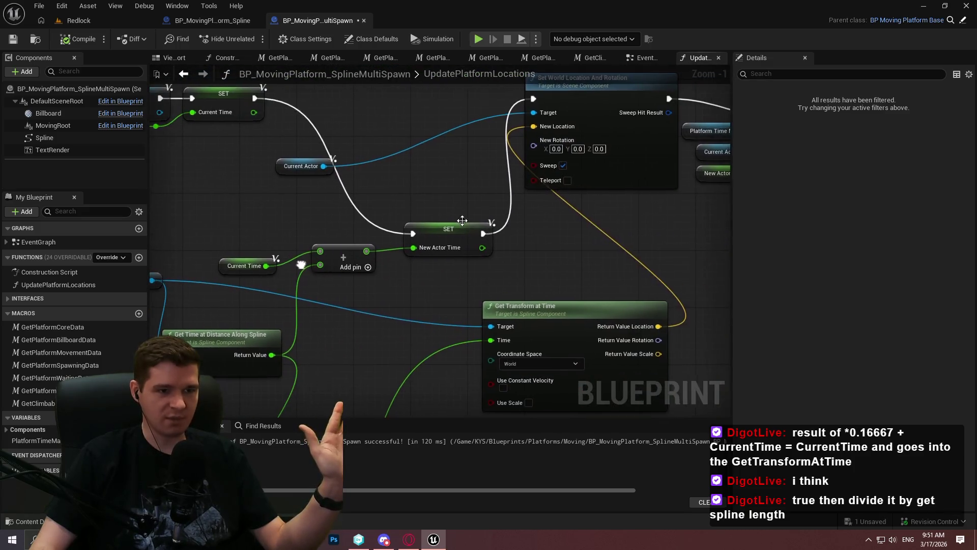
Step: Breakpoint the SET New Actor Time node, confirm Get Spline Length returns 1000, then stop
right_click(433, 238)
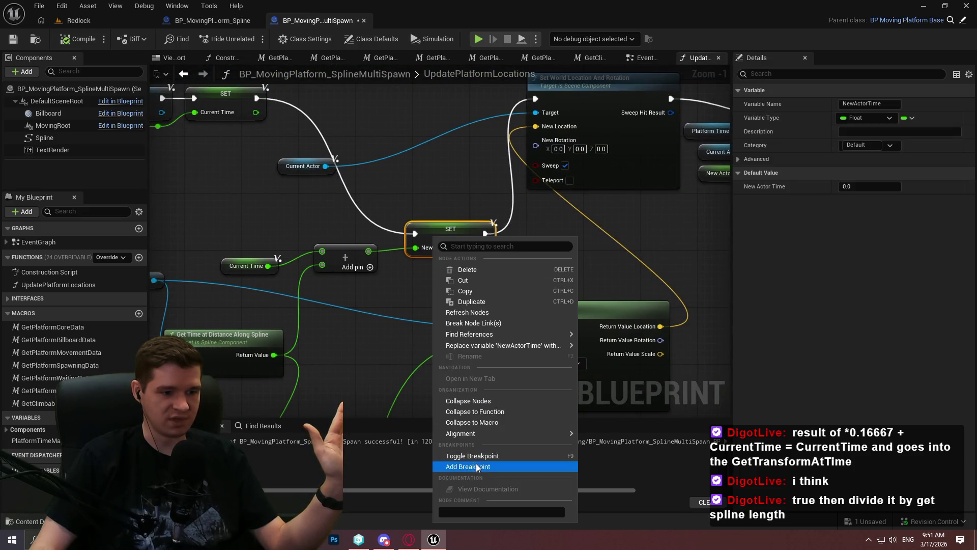
click(477, 467)
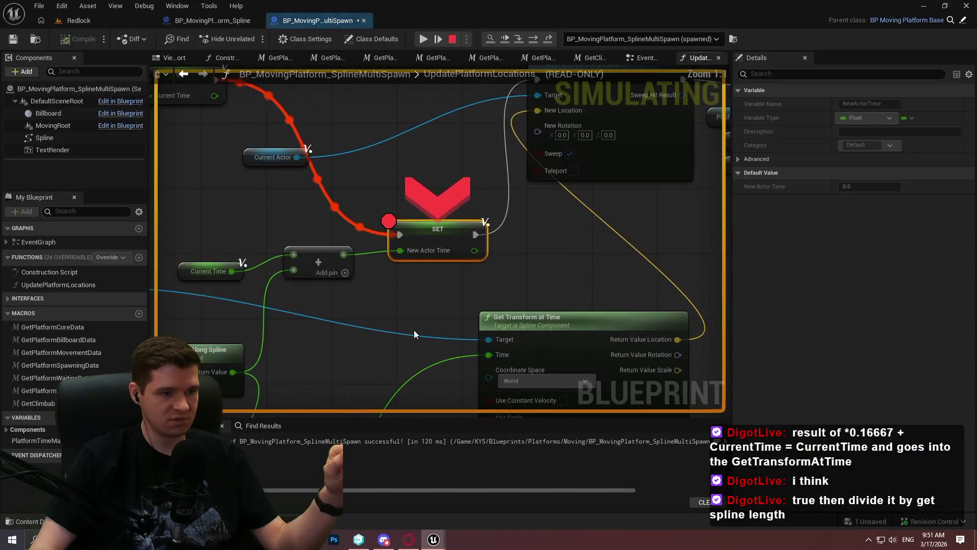
mouse_move(322, 213)
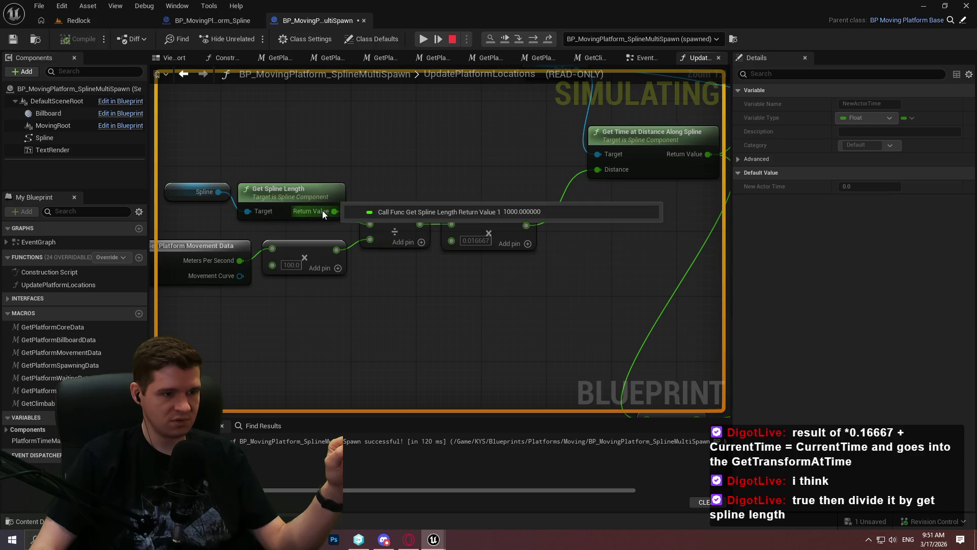
click(450, 41)
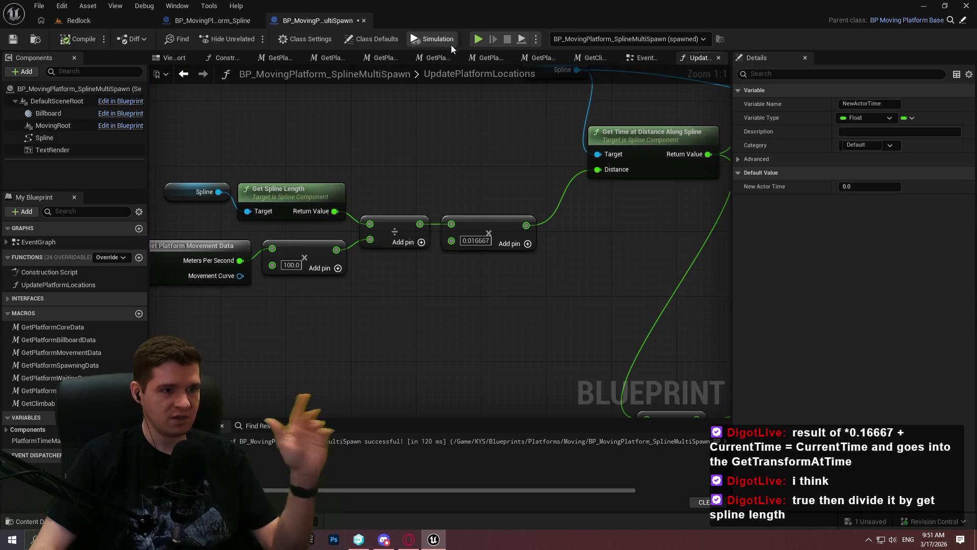
mouse_move(399, 187)
mouse_down()
mouse_move(552, 130)
mouse_move(518, 178)
mouse_up()
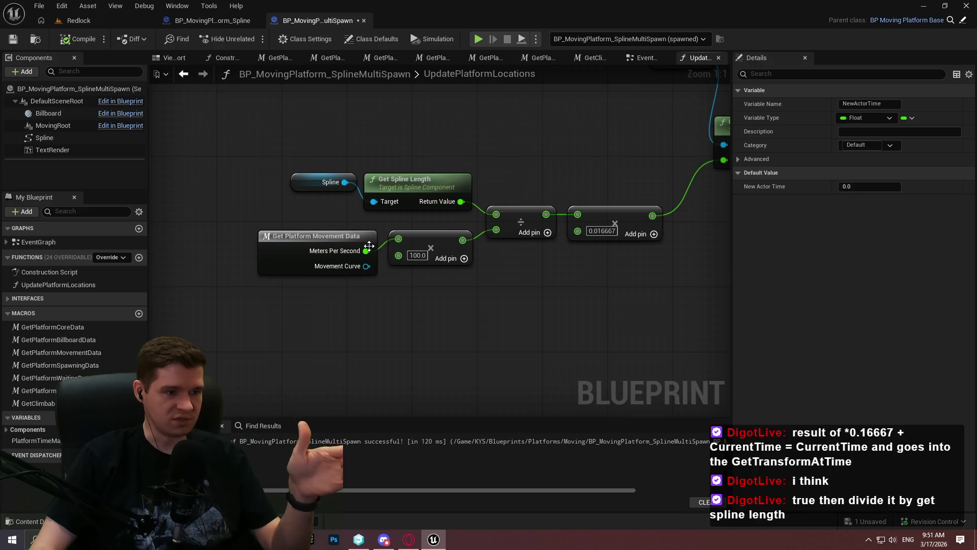
drag(483, 285, 466, 309)
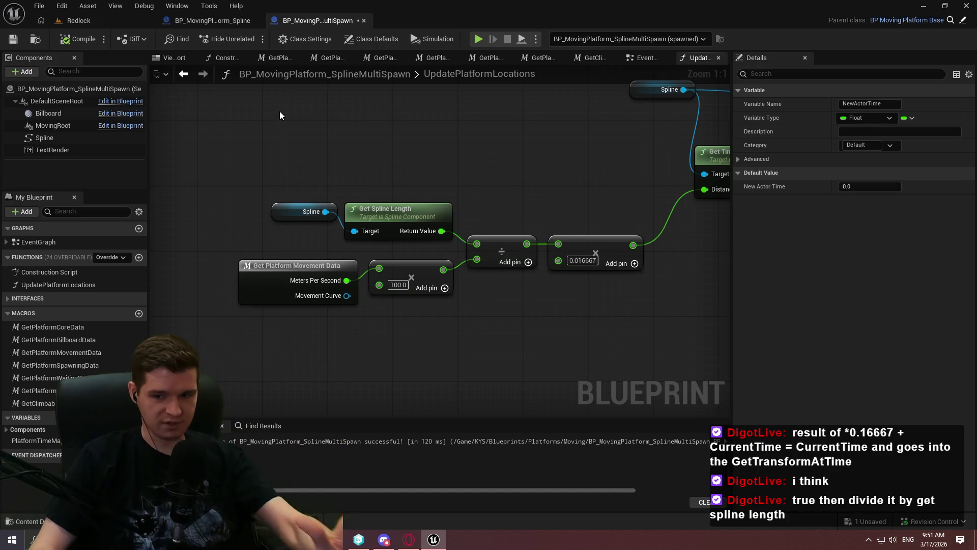
click(398, 284)
key(Return)
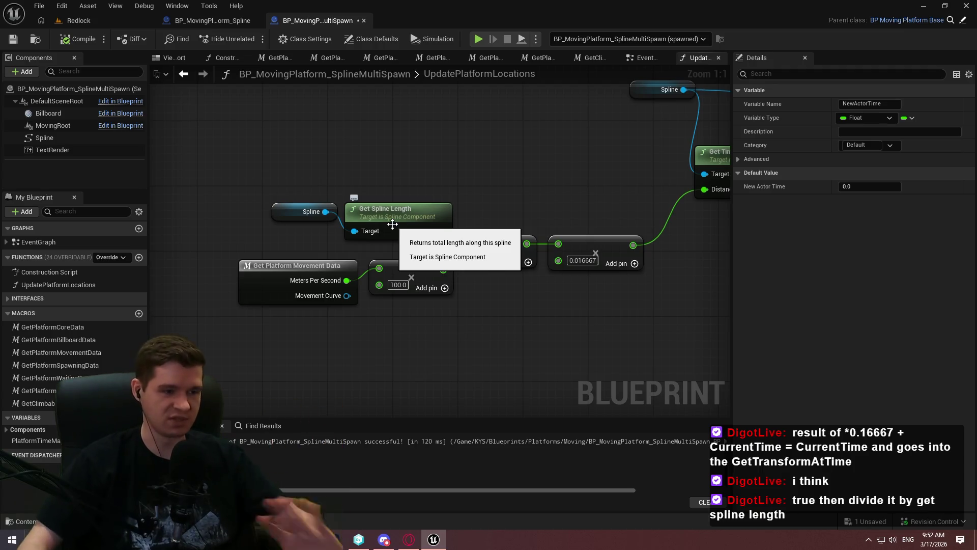
click(448, 405)
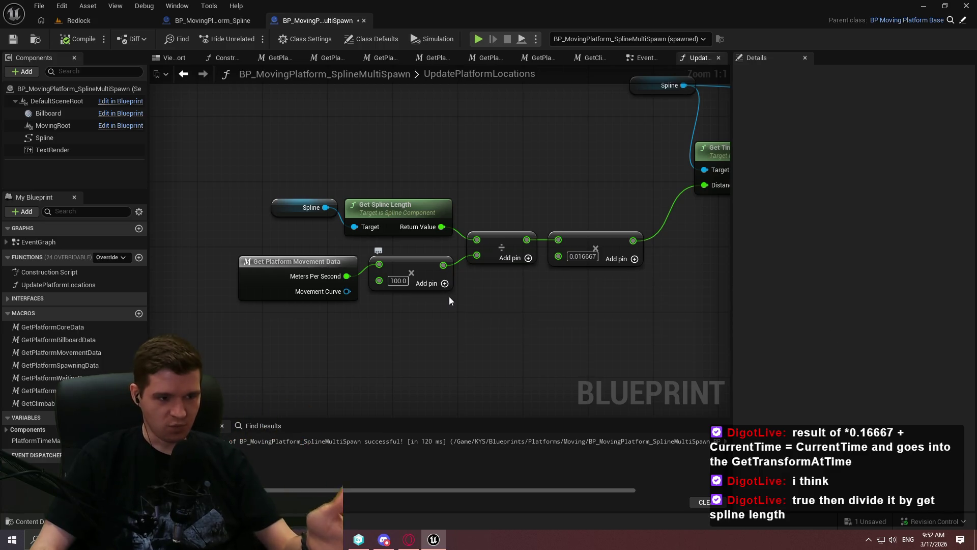
drag(600, 298, 515, 295)
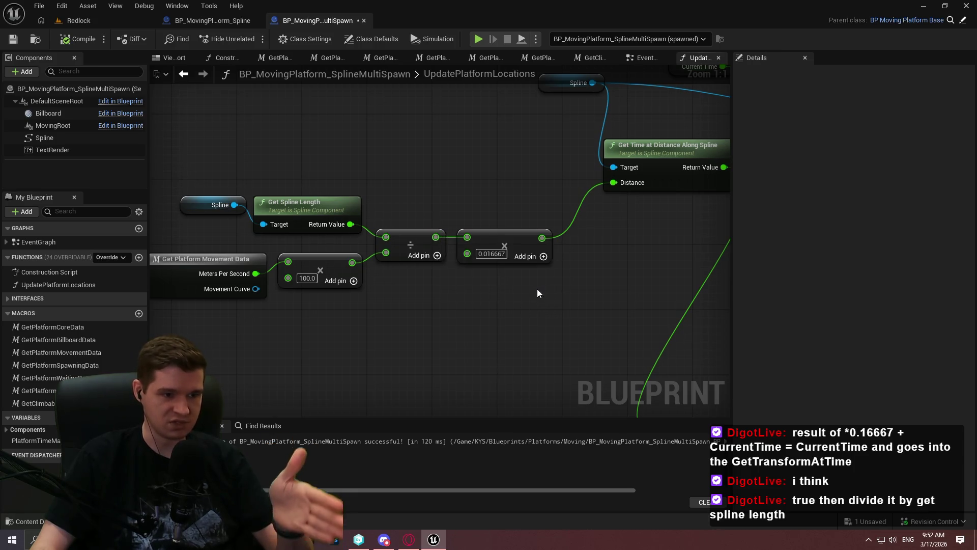
drag(478, 183, 544, 312)
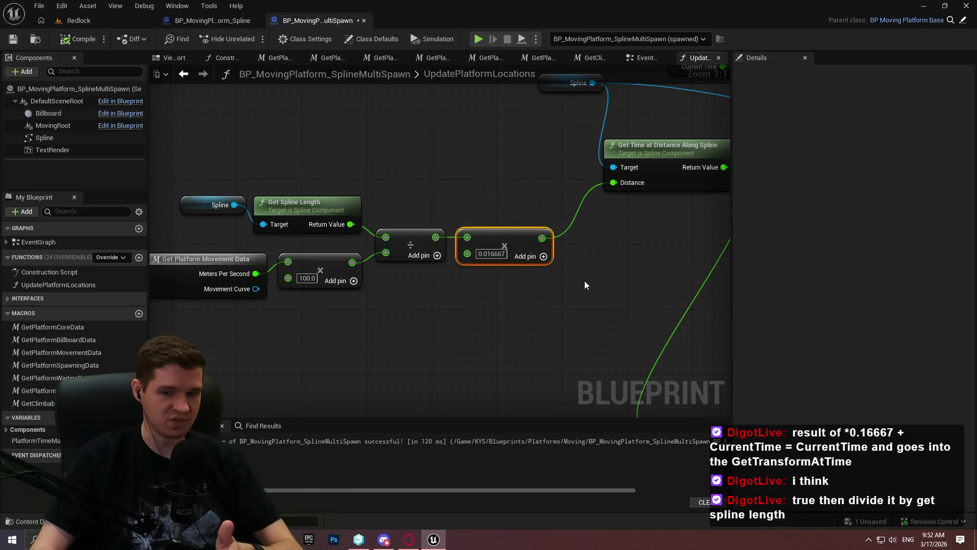
mouse_move(582, 283)
mouse_down()
mouse_move(473, 270)
mouse_move(541, 302)
mouse_up()
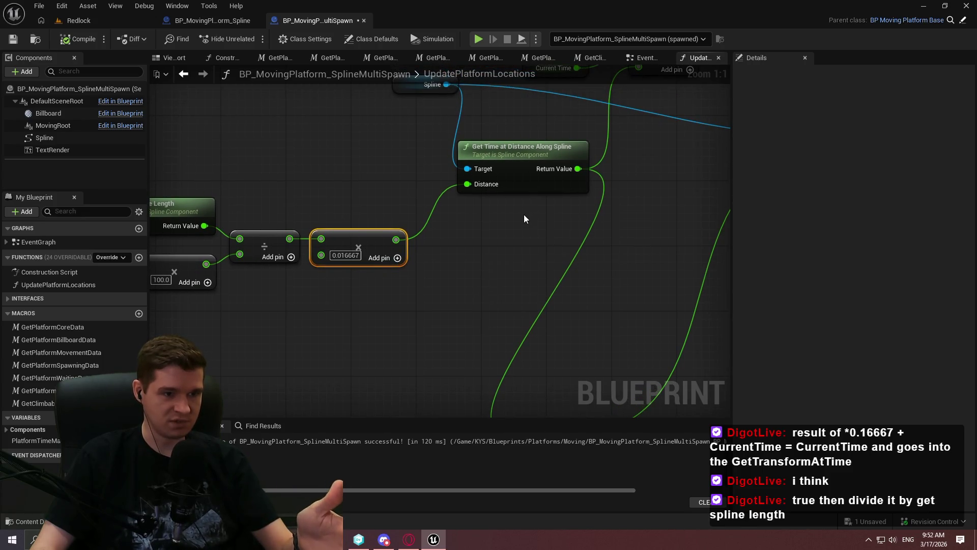
Step: Undo back to the Lerp-based layout feeding Get Time at Distance Along Spline
mouse_move(530, 219)
mouse_down()
mouse_move(652, 214)
mouse_move(526, 298)
mouse_move(622, 304)
mouse_move(389, 179)
mouse_up()
key(ctrl+z)
key(ctrl+z)
key(ctrl+z)
drag(567, 100, 612, 113)
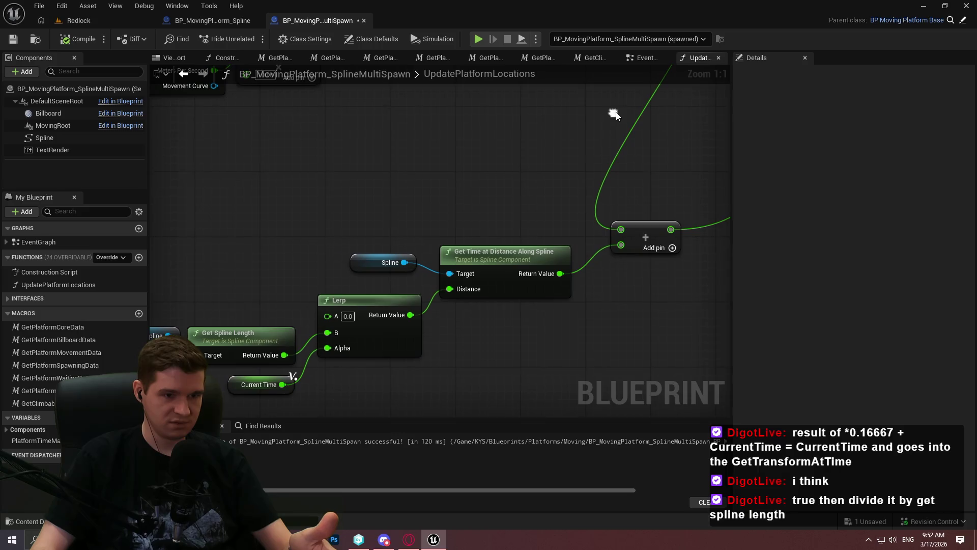
drag(616, 230, 731, 145)
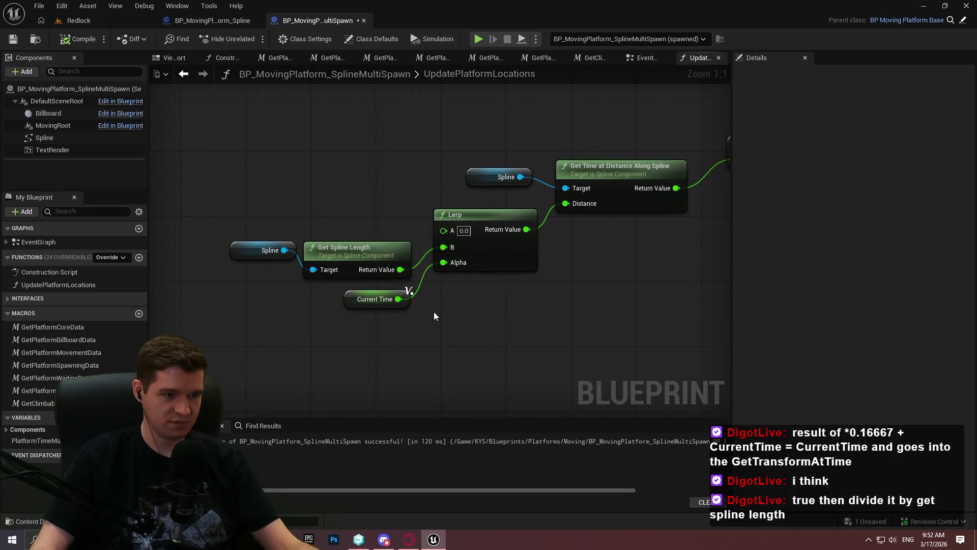
Step: Select the Spline, Get Spline Length, Current Time and Lerp nodes, and feed the Lerp into the lower Add
mouse_move(188, 198)
mouse_down()
mouse_move(545, 365)
mouse_move(531, 358)
mouse_up()
click(530, 357)
mouse_move(242, 192)
mouse_down()
mouse_move(437, 281)
mouse_move(393, 270)
mouse_move(316, 310)
mouse_up()
mouse_move(440, 354)
mouse_down()
mouse_move(172, 254)
mouse_move(212, 267)
mouse_up()
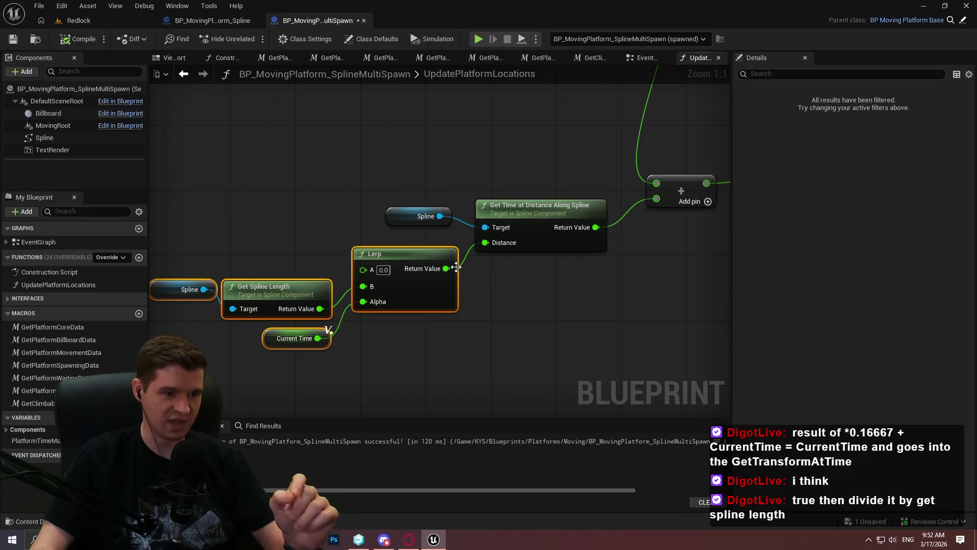
mouse_move(446, 266)
mouse_down()
mouse_move(665, 205)
mouse_move(656, 198)
mouse_up()
Step: Recompile the blueprint and pan toward the Lerp and Add nodes
click(81, 38)
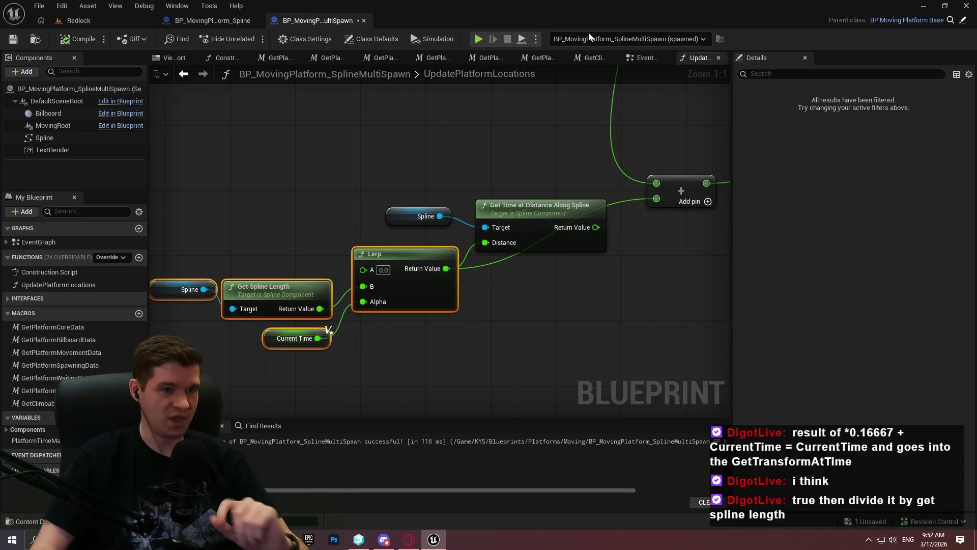
click(78, 20)
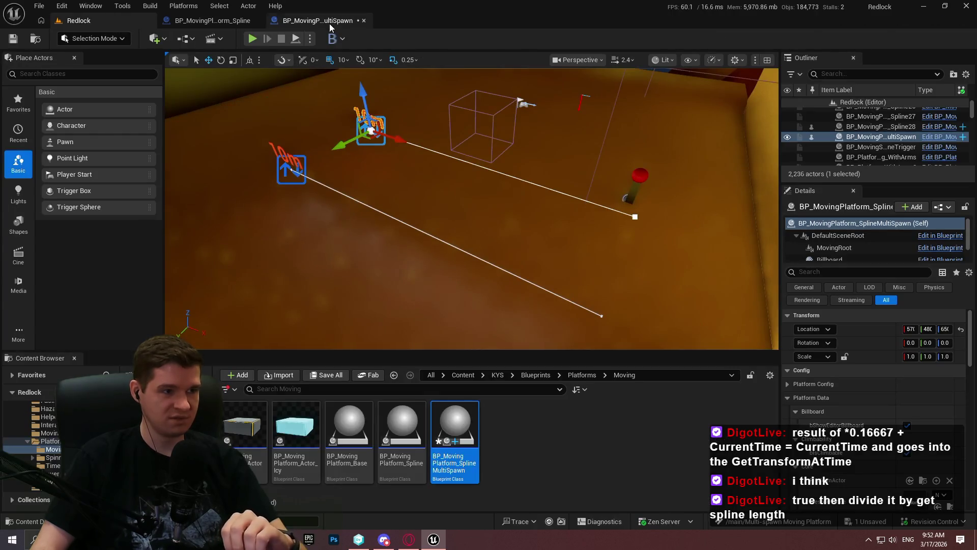
click(329, 22)
drag(552, 162, 436, 235)
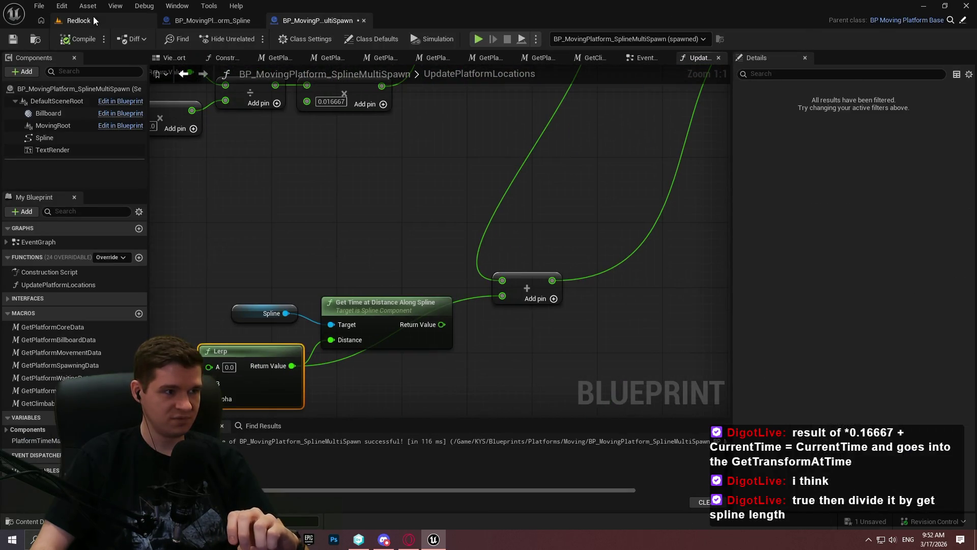
Step: Play the level, remove the SET node's breakpoint, resume, then stop and return to the blueprint
click(93, 20)
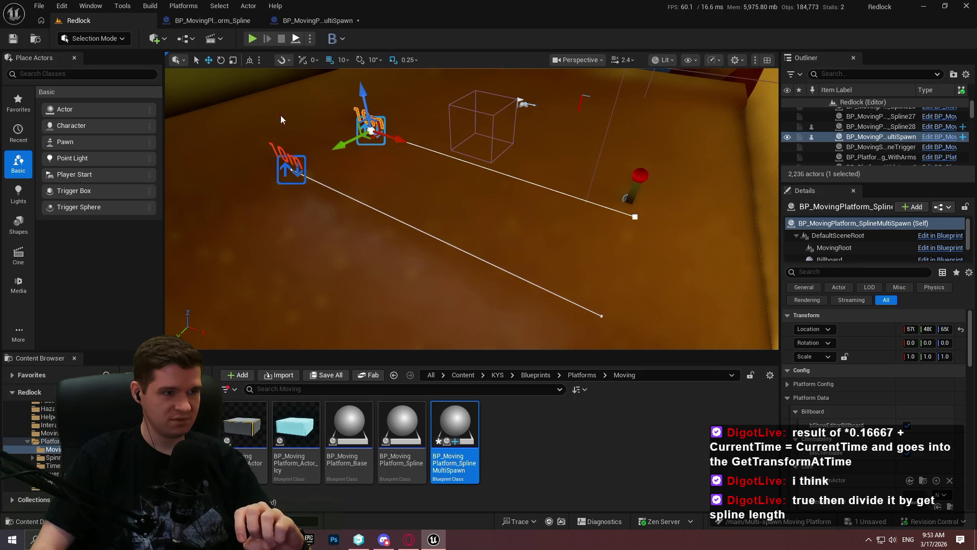
click(252, 39)
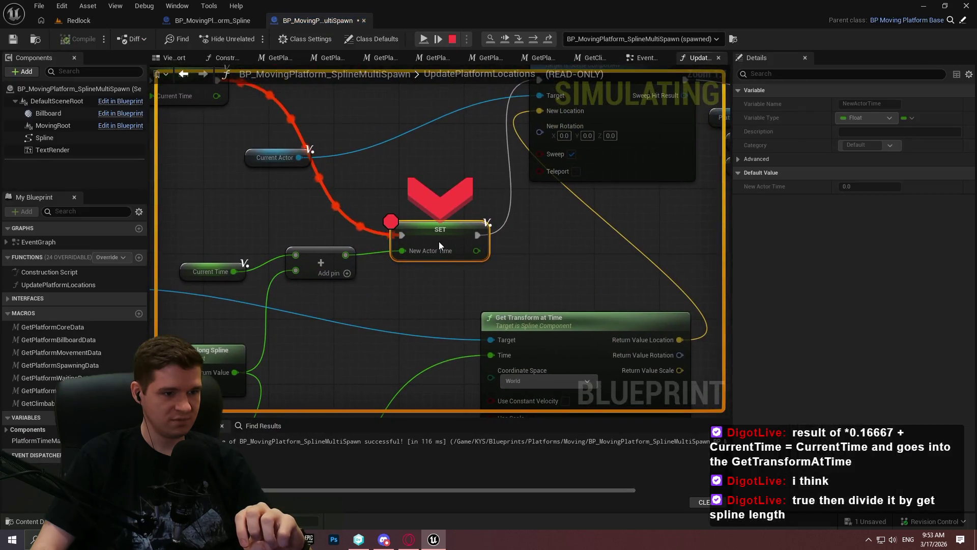
right_click(439, 241)
click(476, 331)
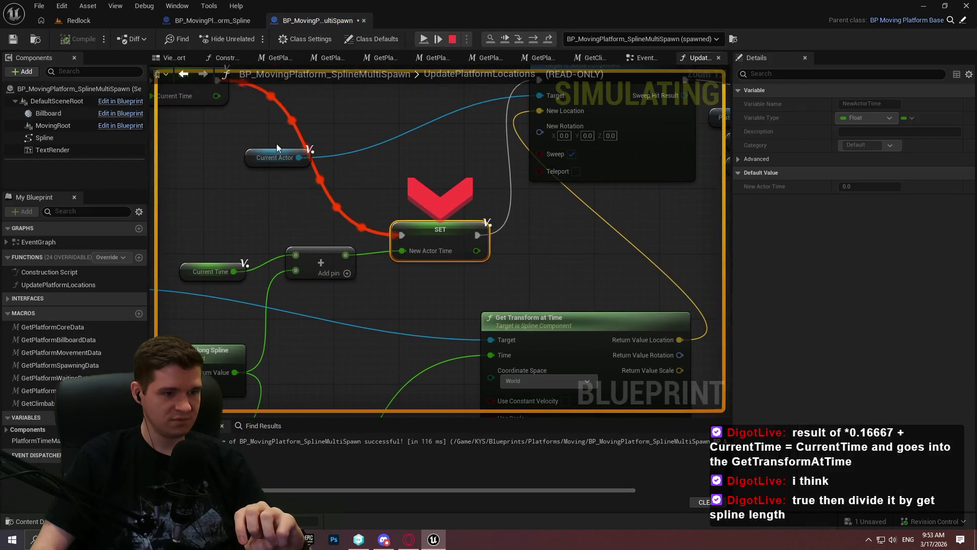
click(424, 38)
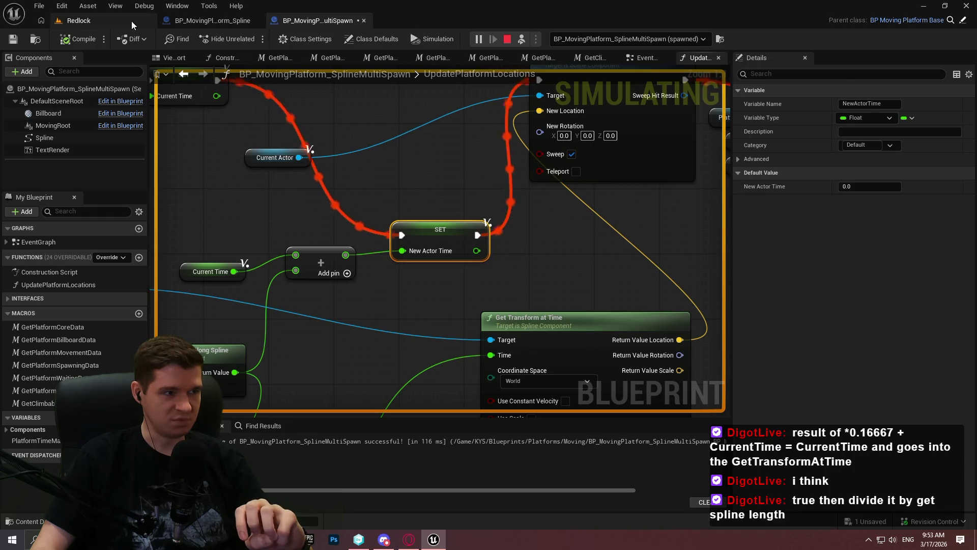
click(101, 21)
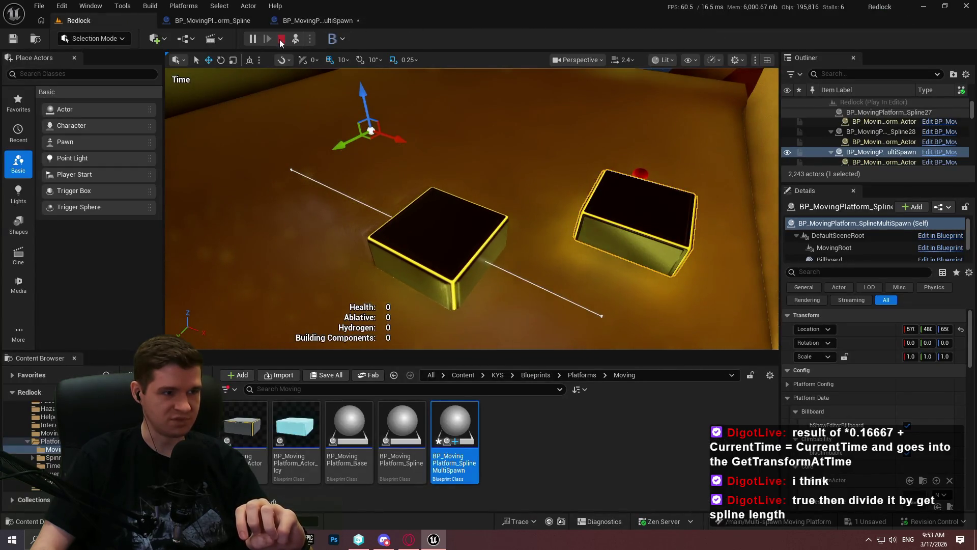
key(Escape)
click(325, 23)
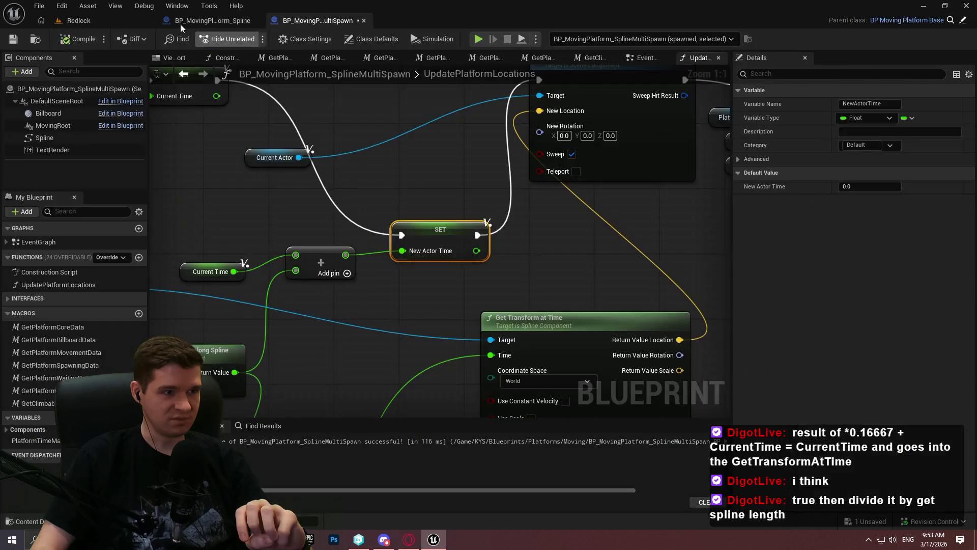
scroll(529, 204, down, 4)
scroll(496, 195, up, 3)
scroll(392, 247, up, 1)
mouse_move(392, 247)
mouse_down()
mouse_move(545, 104)
mouse_move(571, 262)
mouse_move(467, 294)
mouse_move(475, 336)
mouse_move(519, 201)
mouse_move(465, 268)
mouse_move(302, 324)
mouse_move(384, 270)
mouse_move(563, 209)
mouse_move(590, 118)
mouse_move(594, 204)
mouse_up()
mouse_move(355, 260)
mouse_down()
mouse_move(360, 281)
mouse_move(441, 136)
mouse_up()
mouse_move(390, 361)
mouse_down()
mouse_move(532, 185)
mouse_move(534, 208)
mouse_move(500, 264)
mouse_move(499, 288)
mouse_move(480, 144)
mouse_move(542, 121)
mouse_move(559, 228)
mouse_up()
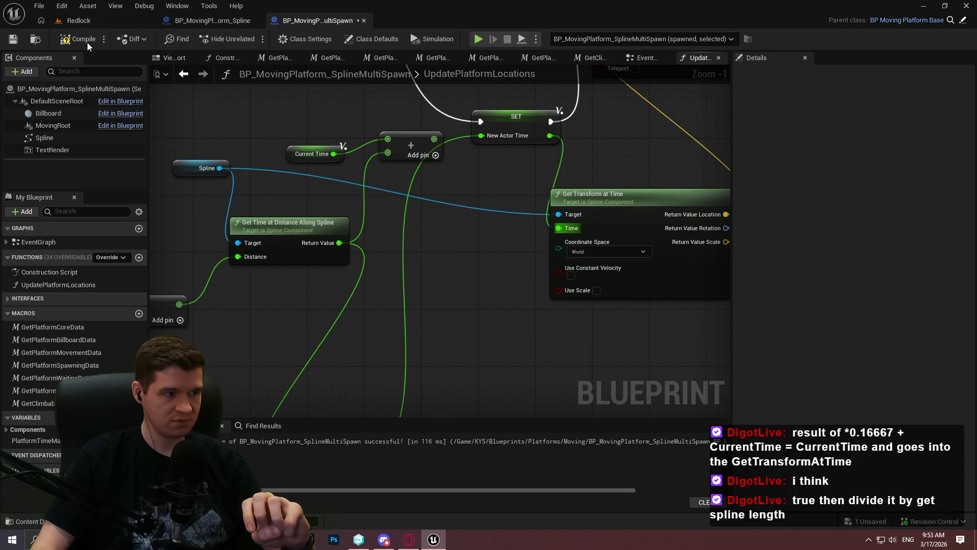
click(79, 21)
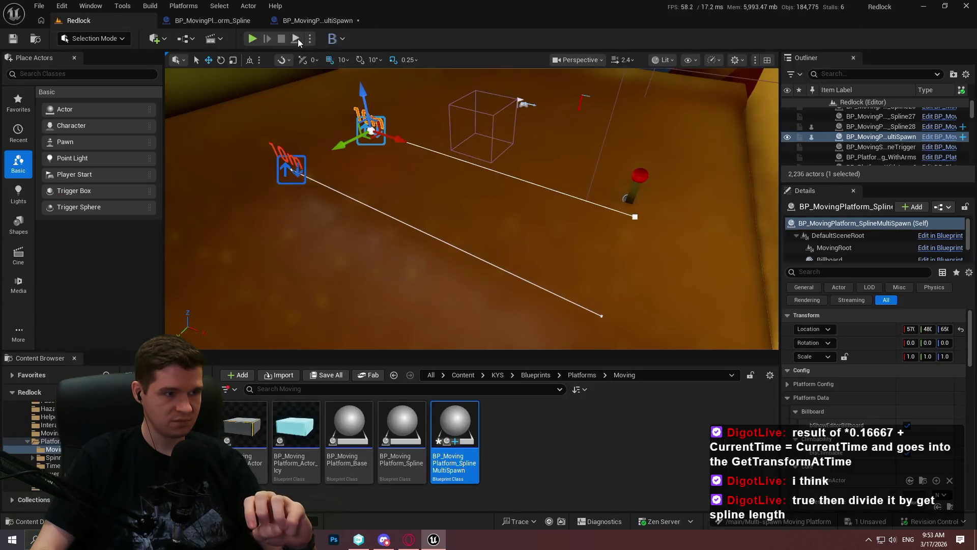
click(293, 41)
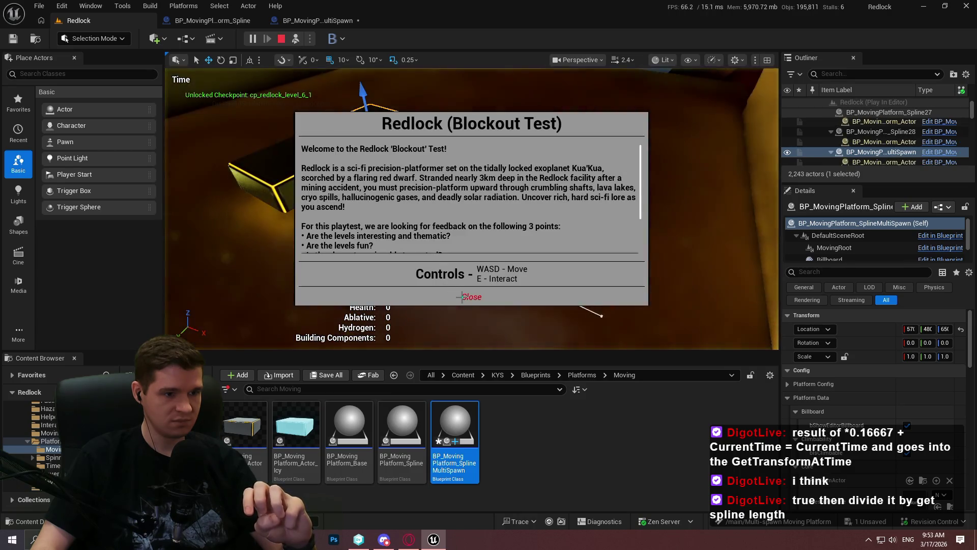
click(471, 295)
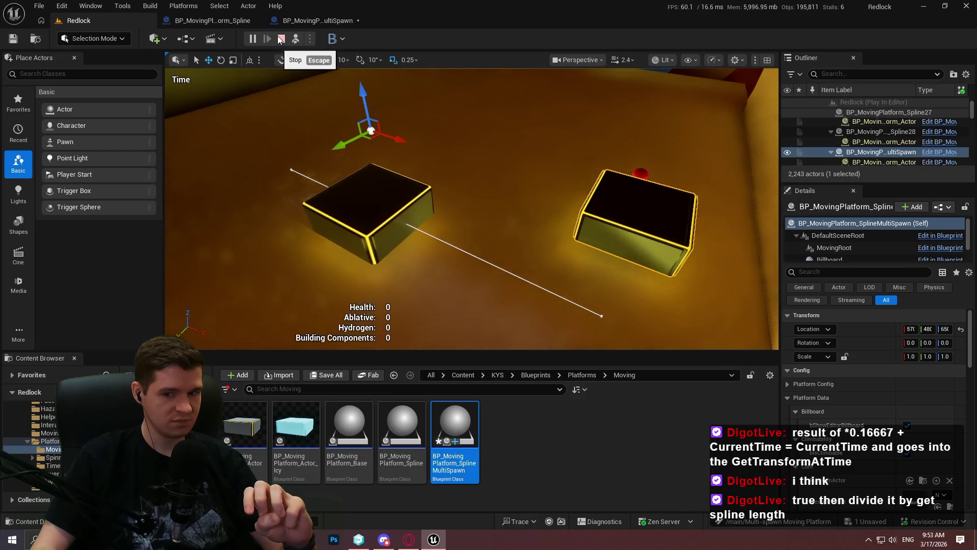
click(278, 37)
click(270, 21)
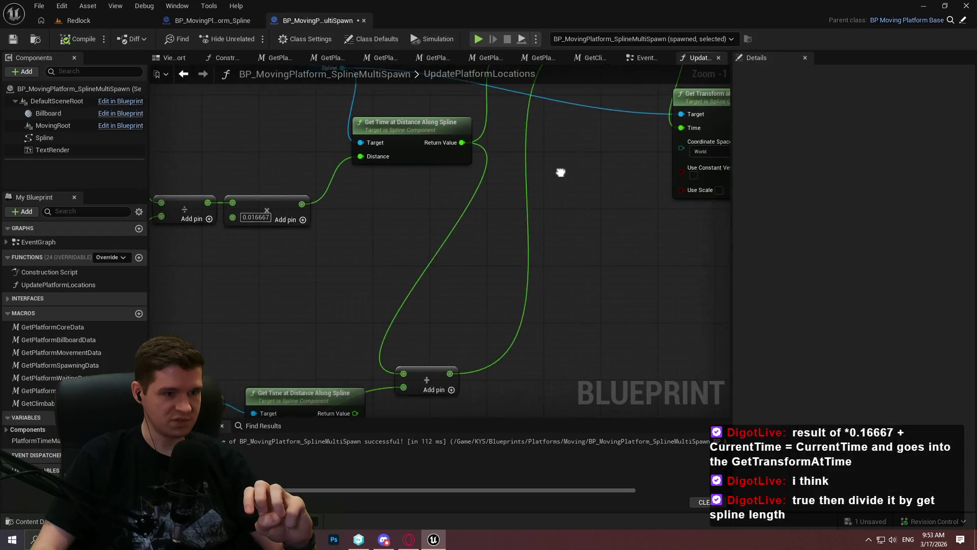
Step: Move the spline length calculation group, then the Spline and Get Time at Distance nodes
scroll(610, 228, down, 2)
drag(633, 257, 219, 135)
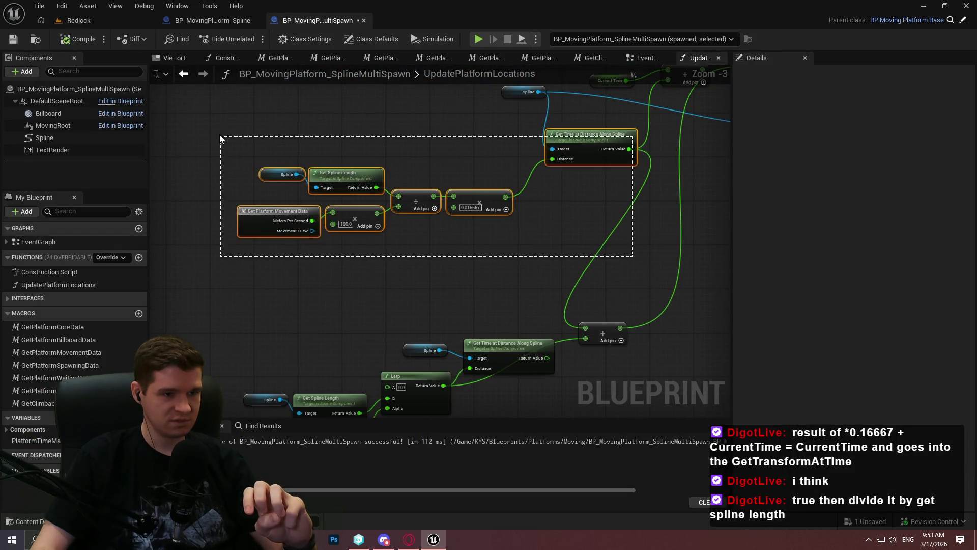
mouse_move(591, 169)
mouse_down()
mouse_move(499, 227)
mouse_move(527, 246)
mouse_up()
drag(571, 345, 625, 224)
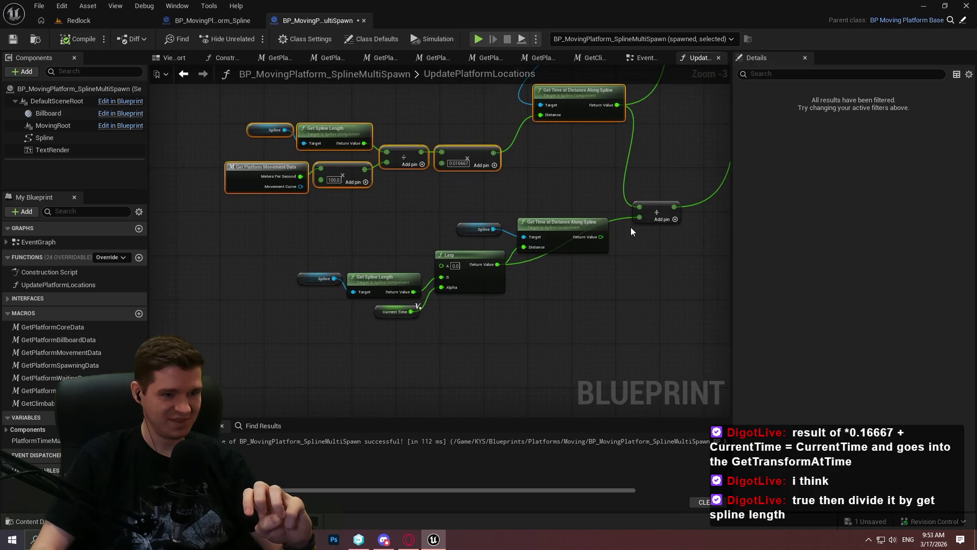
mouse_move(476, 198)
mouse_down()
mouse_move(557, 240)
mouse_move(540, 207)
mouse_up()
drag(578, 260, 569, 281)
click(569, 280)
Step: Nudge the Spline and Get Time at Distance nodes right, next to the Lerp node
scroll(538, 221, up, 3)
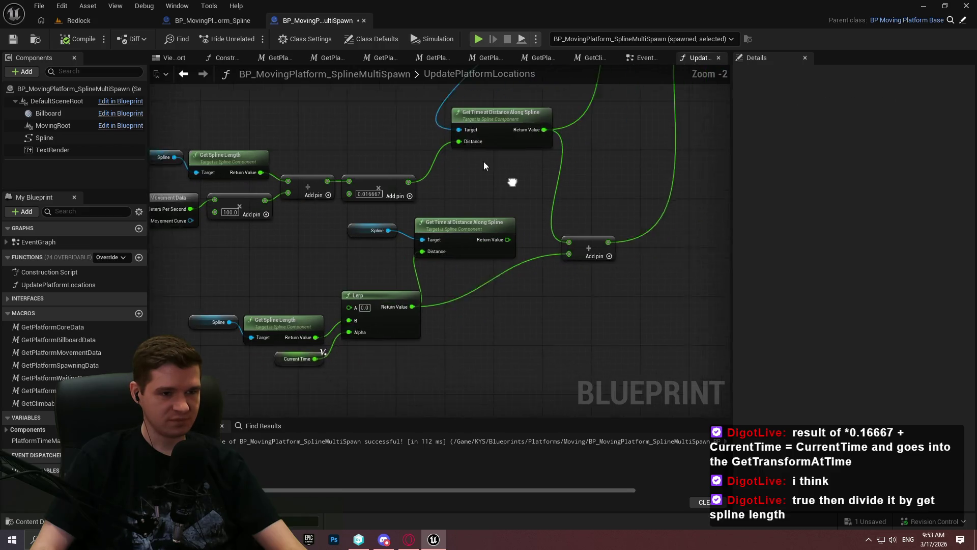
mouse_move(515, 248)
mouse_down()
mouse_move(268, 349)
mouse_move(349, 327)
mouse_move(350, 338)
mouse_move(439, 188)
mouse_move(449, 243)
mouse_move(600, 216)
mouse_move(635, 105)
mouse_move(584, 158)
mouse_move(538, 182)
mouse_move(618, 151)
mouse_up()
drag(646, 292, 503, 286)
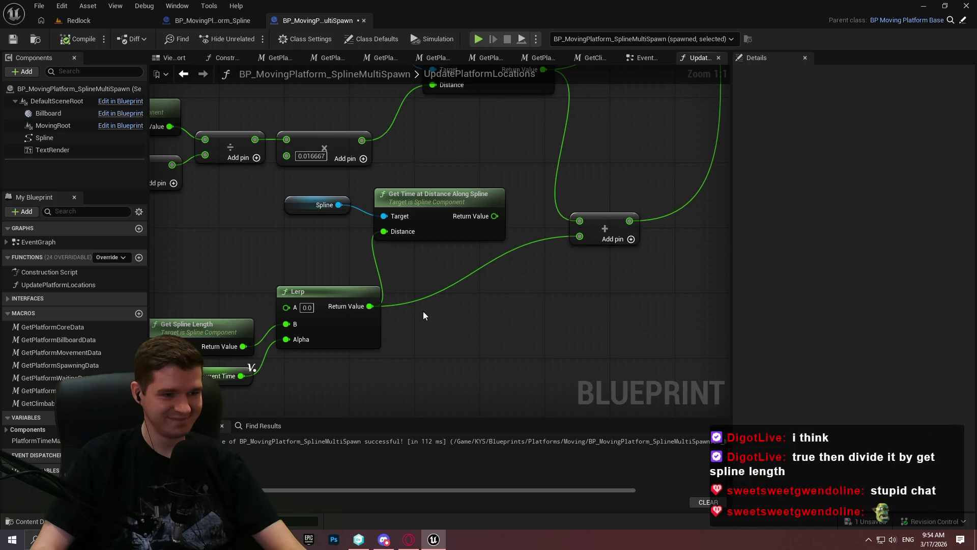
mouse_move(425, 309)
mouse_down()
mouse_move(566, 388)
mouse_move(677, 258)
mouse_move(524, 363)
mouse_move(515, 290)
mouse_up()
mouse_move(390, 169)
mouse_down()
mouse_move(532, 224)
mouse_move(565, 209)
mouse_move(534, 207)
mouse_move(582, 190)
mouse_move(536, 253)
mouse_move(671, 270)
mouse_move(618, 209)
mouse_move(593, 214)
mouse_move(640, 103)
mouse_move(646, 155)
mouse_move(627, 205)
mouse_up()
Step: Wire Current Time directly into the Add node's lower input, bypassing the Lerp result
drag(498, 369, 516, 304)
mouse_move(325, 367)
mouse_down()
mouse_move(716, 240)
mouse_move(559, 223)
mouse_up()
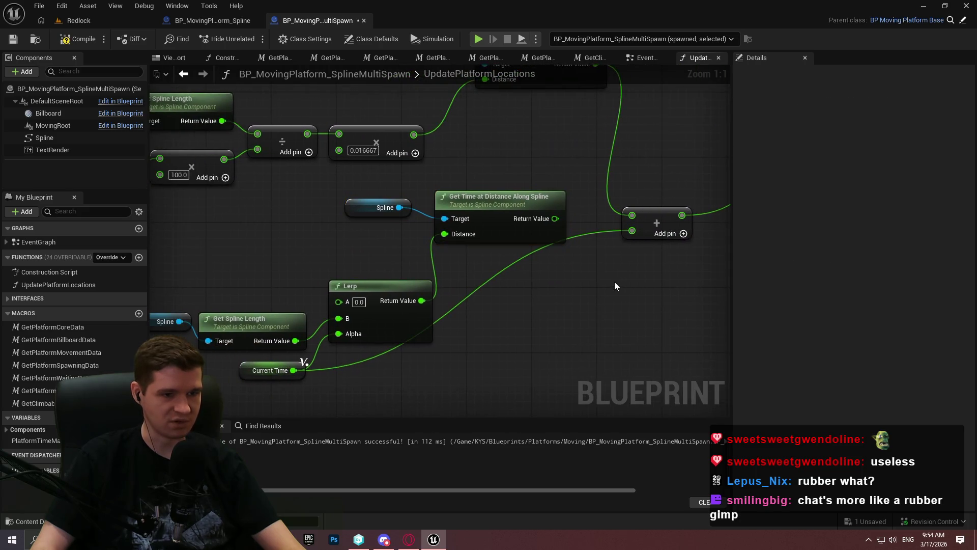
drag(615, 286, 594, 352)
mouse_move(546, 226)
mouse_down()
mouse_move(589, 214)
mouse_move(633, 161)
mouse_move(646, 80)
mouse_up()
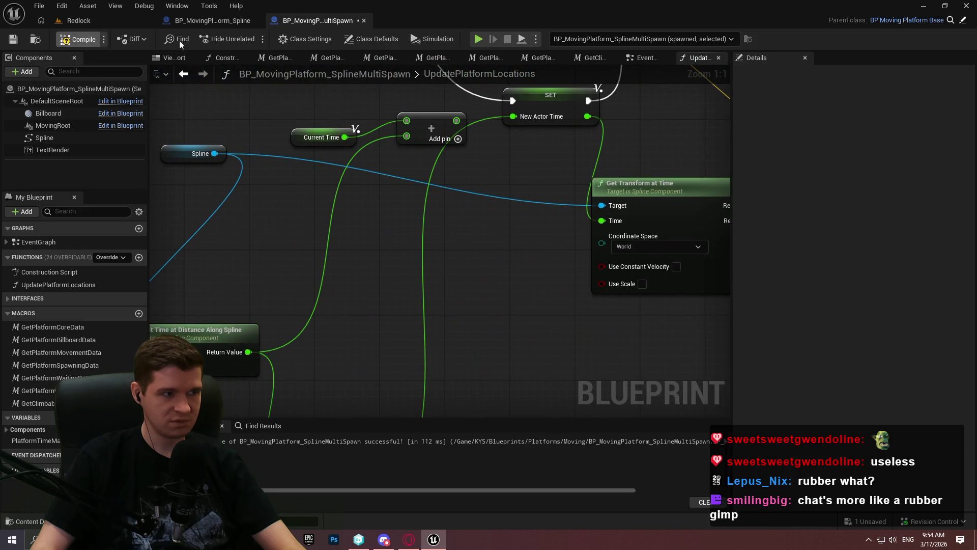
click(108, 22)
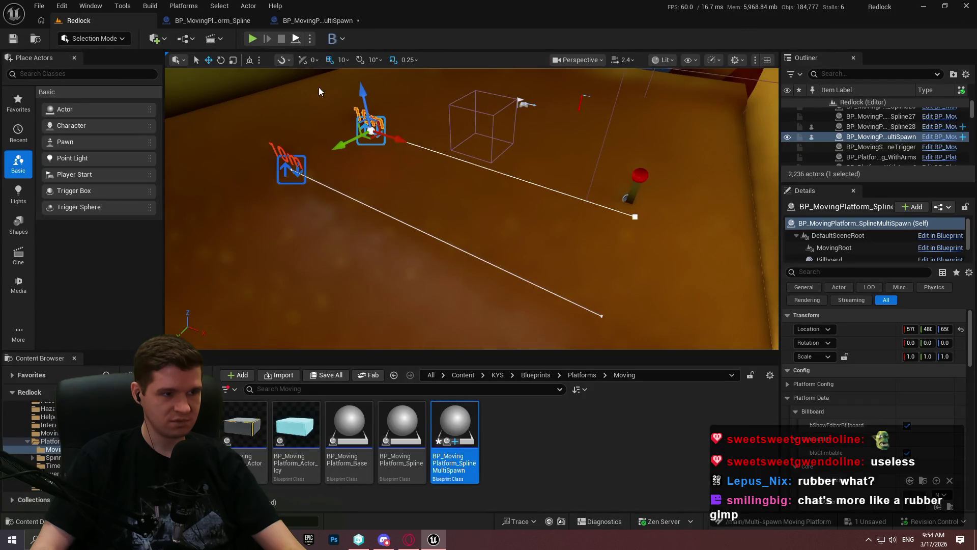
key(alt+p)
click(471, 293)
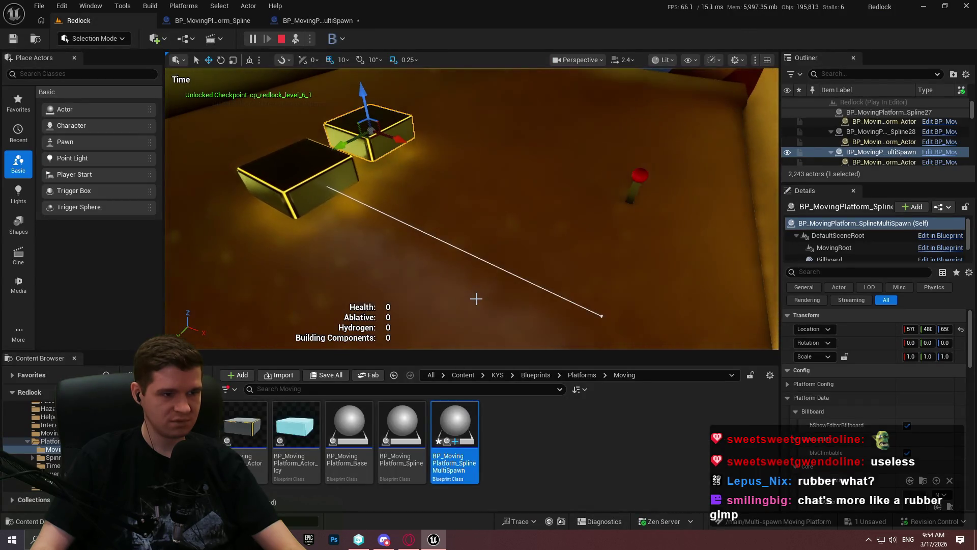
click(281, 39)
click(326, 21)
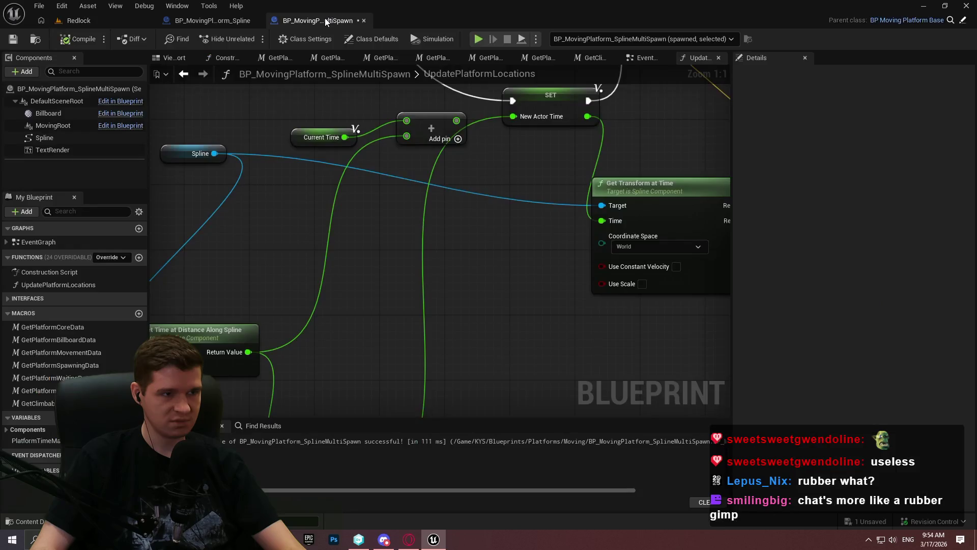
drag(383, 331, 748, 292)
drag(440, 242, 480, 341)
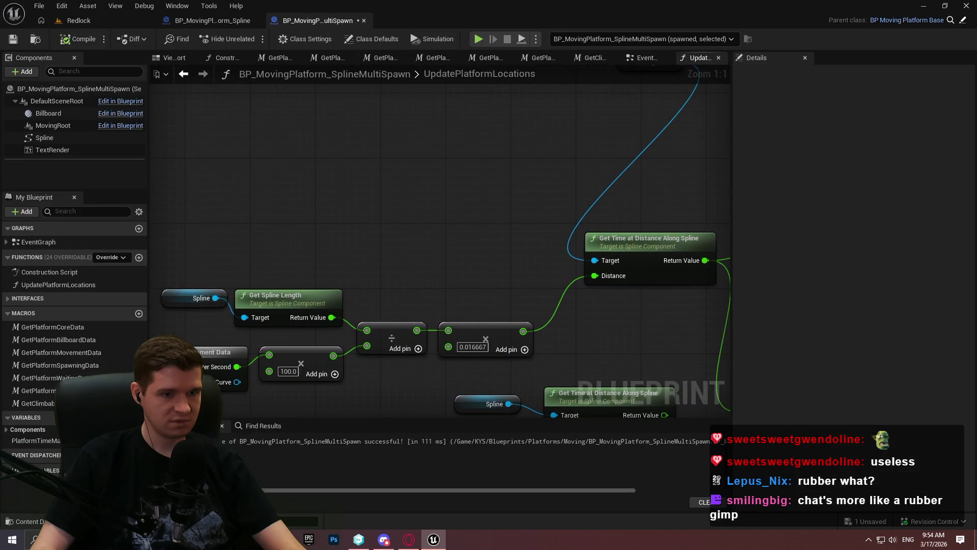
mouse_move(832, 240)
mouse_down()
mouse_move(530, 148)
mouse_move(639, 132)
mouse_move(681, 113)
mouse_move(770, 20)
mouse_move(763, 132)
mouse_move(748, 71)
mouse_move(727, 189)
mouse_move(924, 177)
mouse_up()
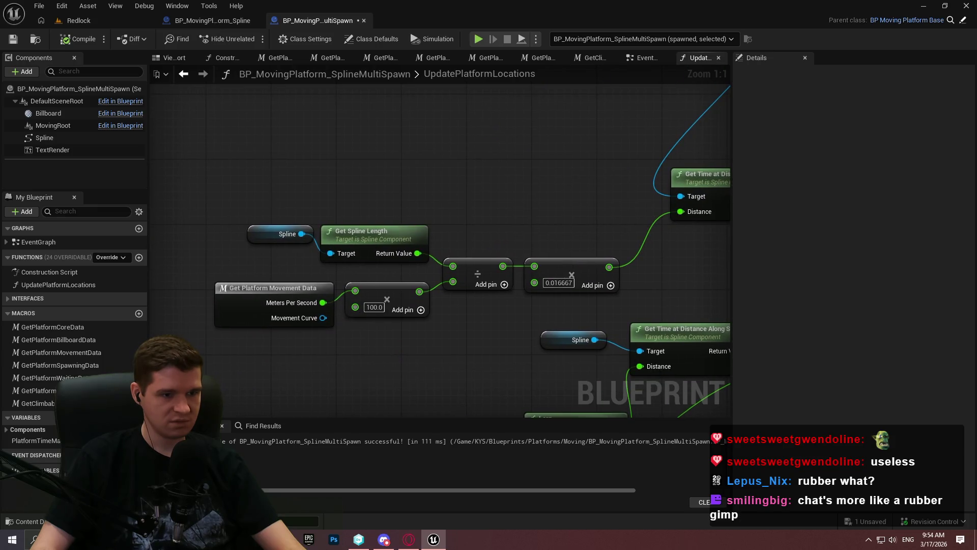
mouse_move(441, 250)
mouse_down()
mouse_move(280, 290)
mouse_move(321, 256)
mouse_move(415, 221)
mouse_move(281, 265)
mouse_up()
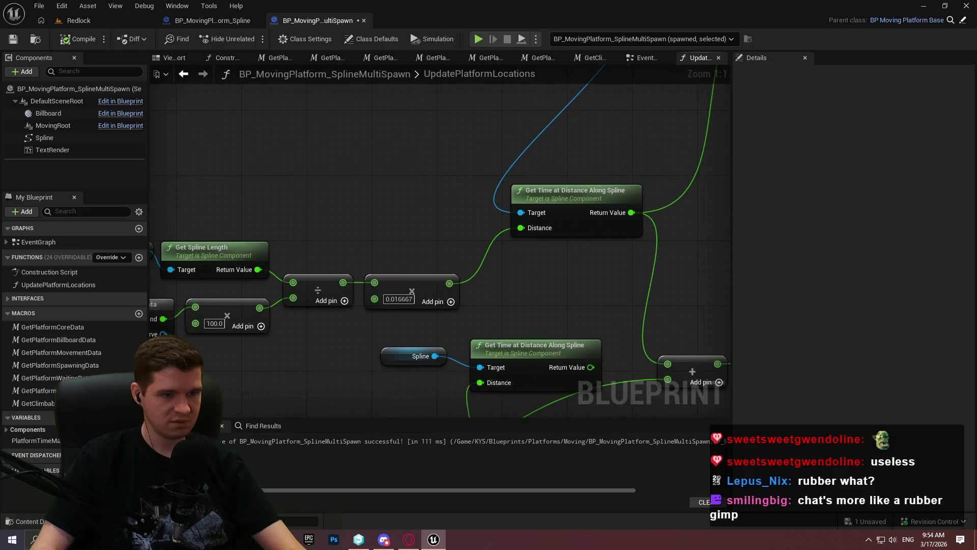
mouse_move(281, 265)
mouse_down()
mouse_move(379, 210)
mouse_move(196, 164)
mouse_move(478, 307)
mouse_move(305, 339)
mouse_move(310, 331)
mouse_up()
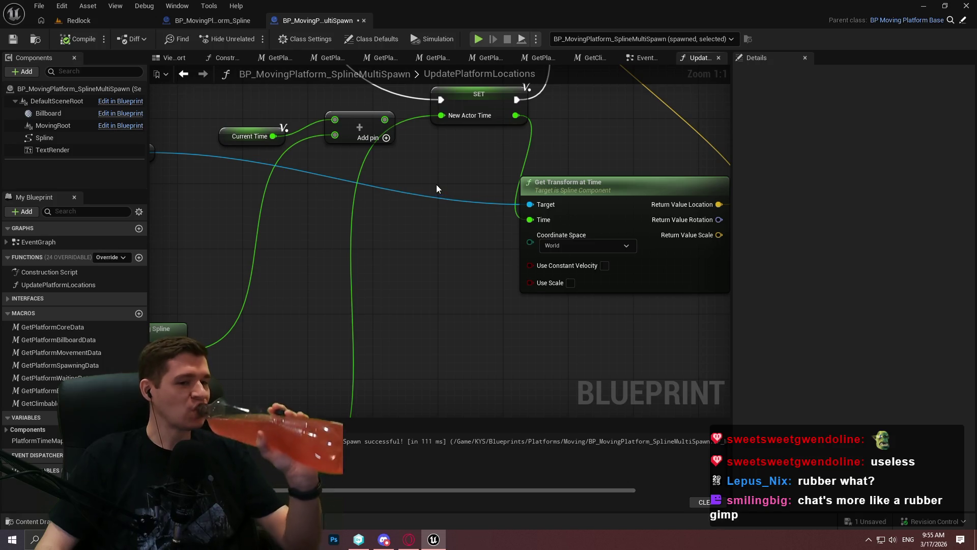
mouse_move(380, 263)
mouse_down()
mouse_move(578, 375)
mouse_move(619, 129)
mouse_move(527, 301)
mouse_move(417, 356)
mouse_move(570, 328)
mouse_move(592, 201)
mouse_move(534, 350)
mouse_up()
mouse_move(218, 456)
mouse_down()
mouse_move(308, 334)
mouse_move(286, 447)
mouse_up()
drag(711, 92, 731, 65)
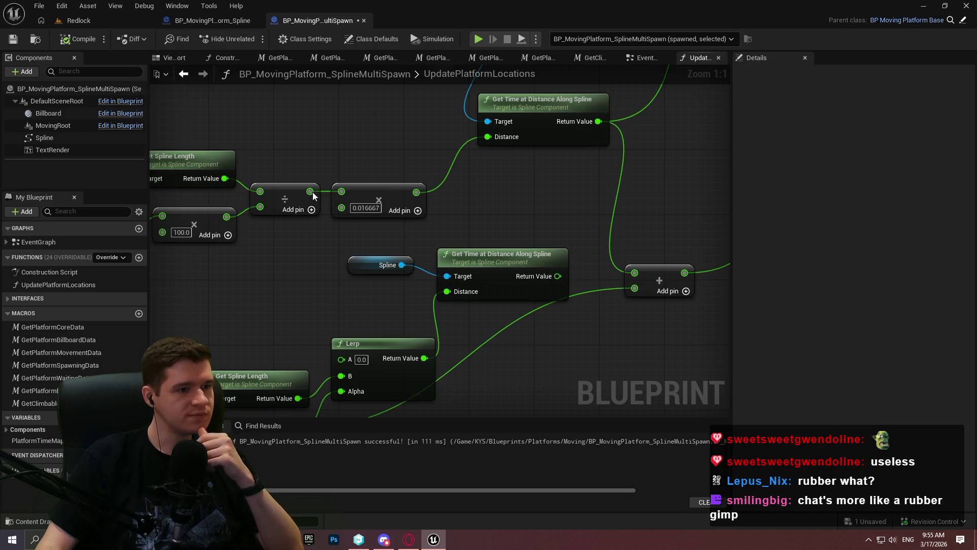
mouse_move(314, 196)
mouse_down()
mouse_move(395, 253)
mouse_move(344, 220)
mouse_up()
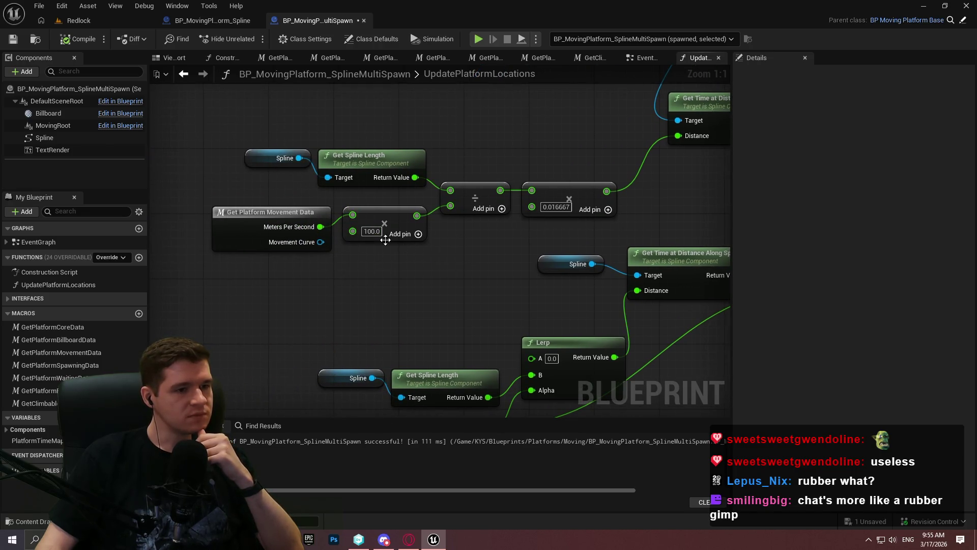
mouse_move(498, 256)
mouse_down()
mouse_move(313, 264)
mouse_move(402, 126)
mouse_move(325, 249)
mouse_move(362, 331)
mouse_move(613, 303)
mouse_move(301, 316)
mouse_move(472, 200)
mouse_move(516, 250)
mouse_up()
scroll(516, 249, down, 1)
right_click(518, 248)
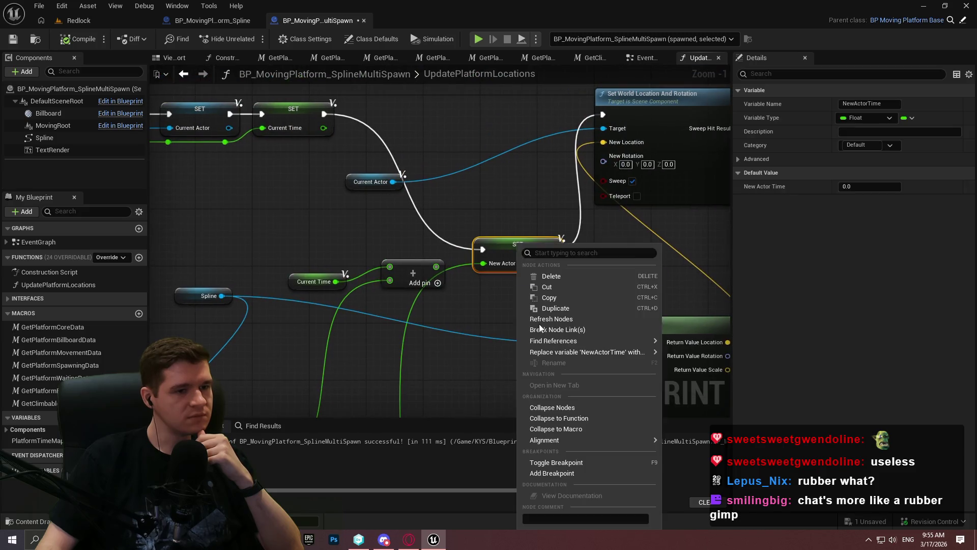
click(566, 473)
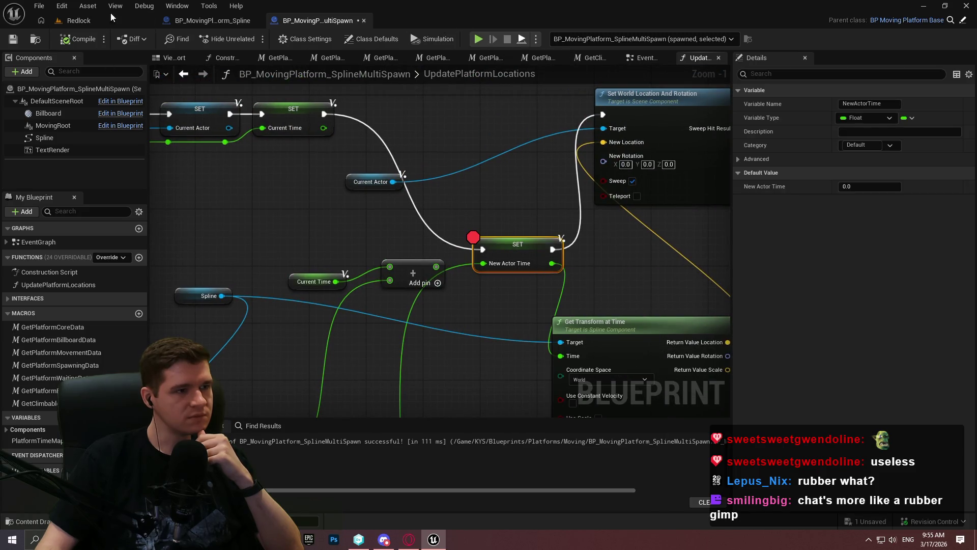
click(145, 20)
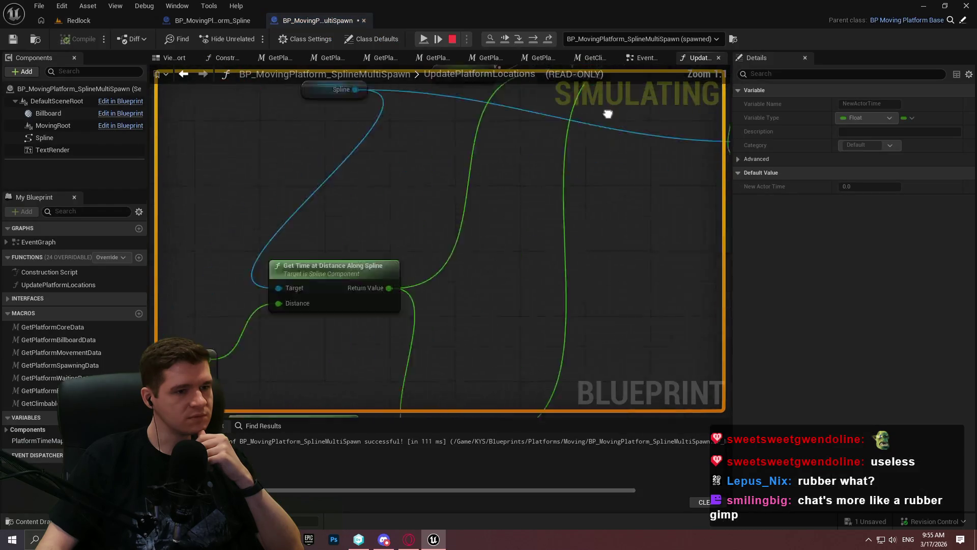
mouse_move(538, 182)
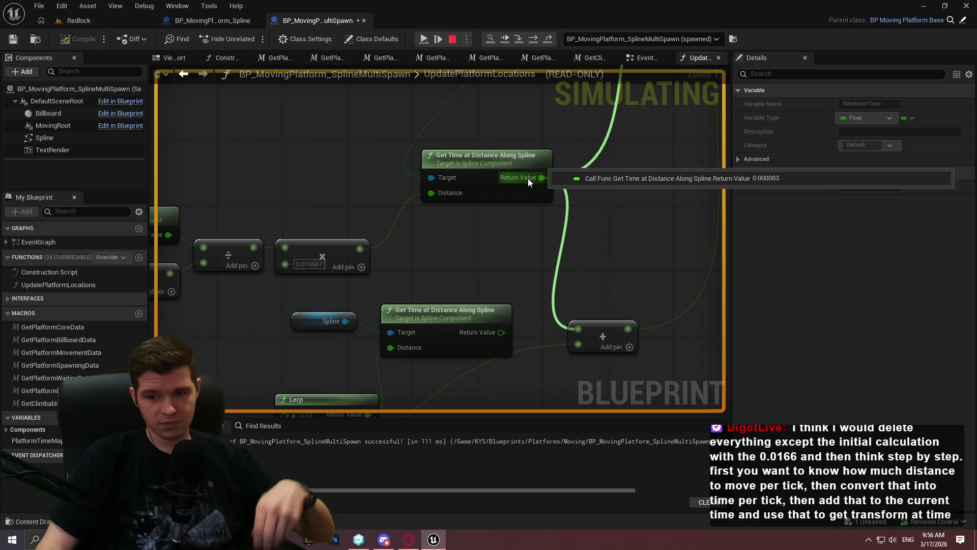
mouse_move(528, 180)
mouse_down()
mouse_move(530, 169)
mouse_move(603, 210)
mouse_up()
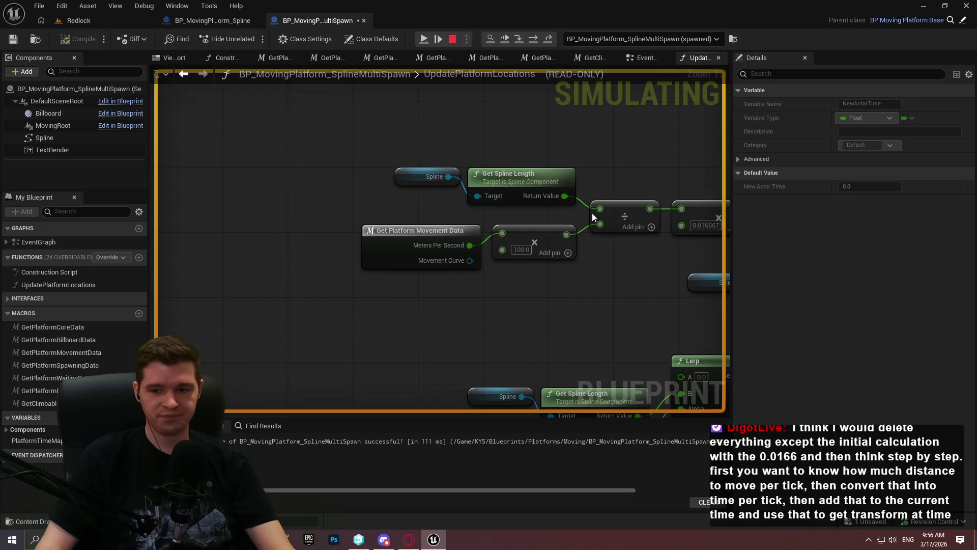
mouse_move(537, 185)
mouse_down()
mouse_move(506, 170)
mouse_move(454, 174)
mouse_up()
drag(217, 145, 446, 216)
mouse_move(520, 253)
mouse_down()
mouse_move(578, 274)
mouse_move(573, 285)
mouse_up()
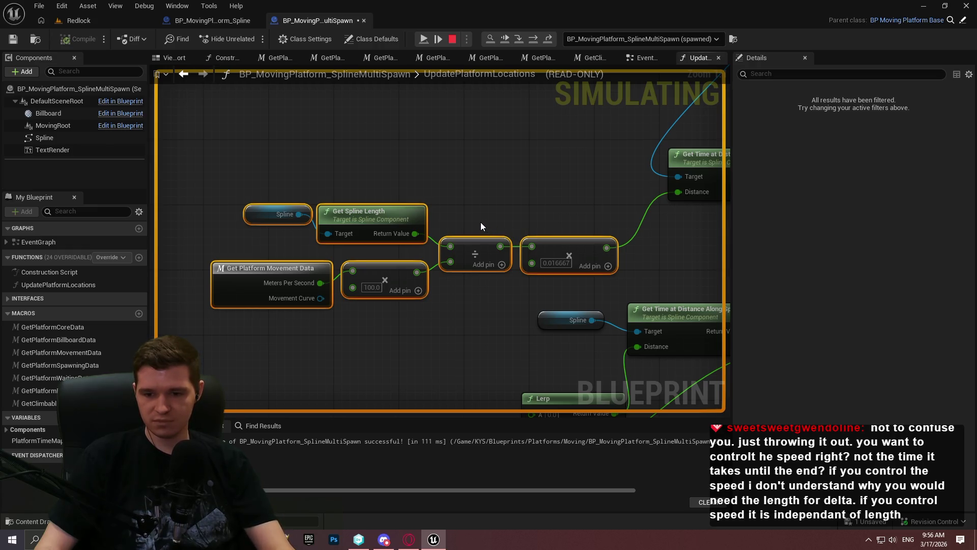
mouse_move(475, 221)
mouse_down()
mouse_move(476, 204)
mouse_move(691, 255)
mouse_move(481, 216)
mouse_move(486, 240)
mouse_up()
Step: Read the paused watch values on the Get Spline Length, Multiply, Divide and Get Time pins
mouse_move(481, 217)
mouse_move(488, 281)
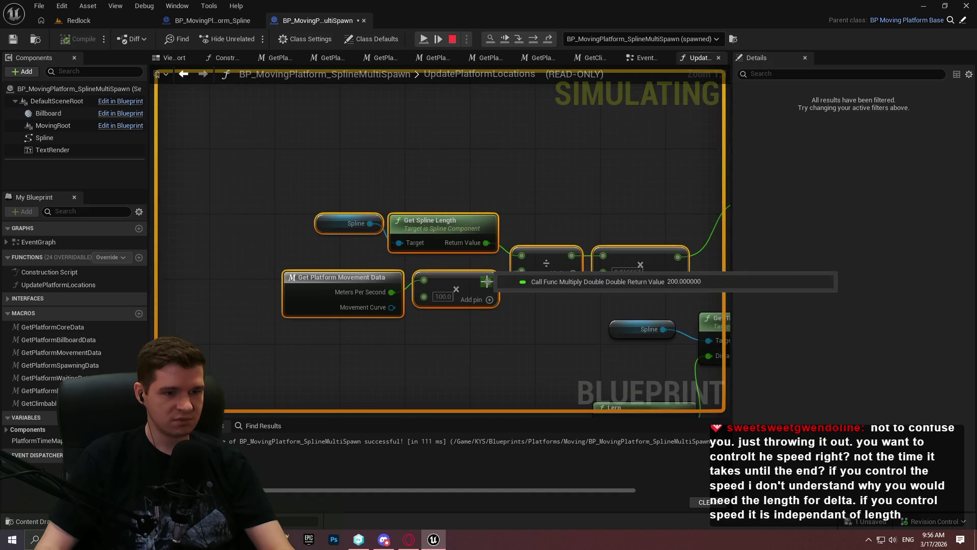
mouse_move(570, 258)
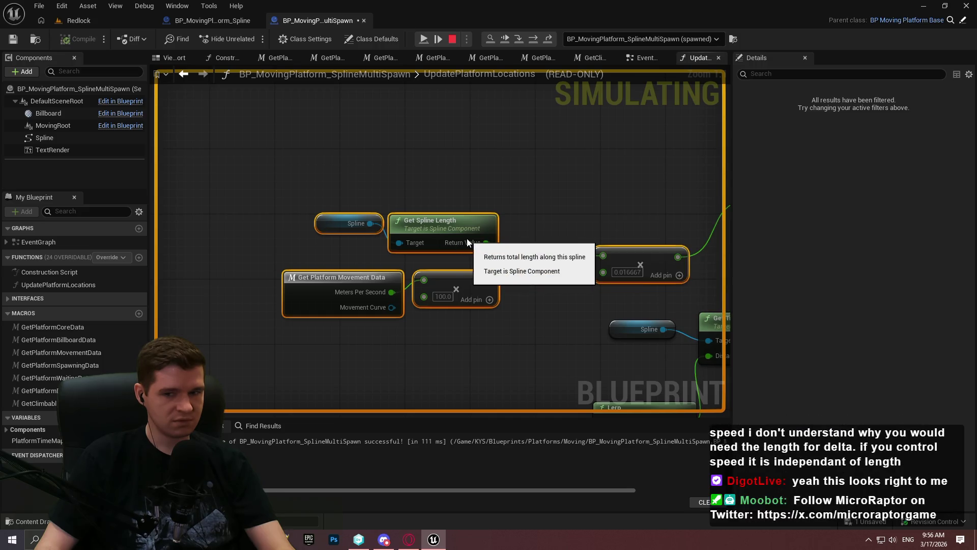
mouse_move(485, 244)
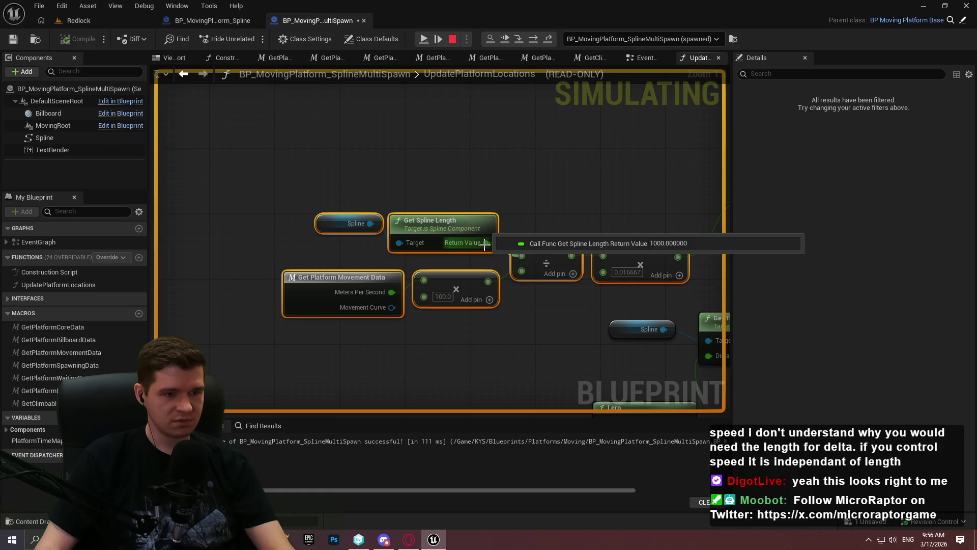
drag(484, 244, 350, 224)
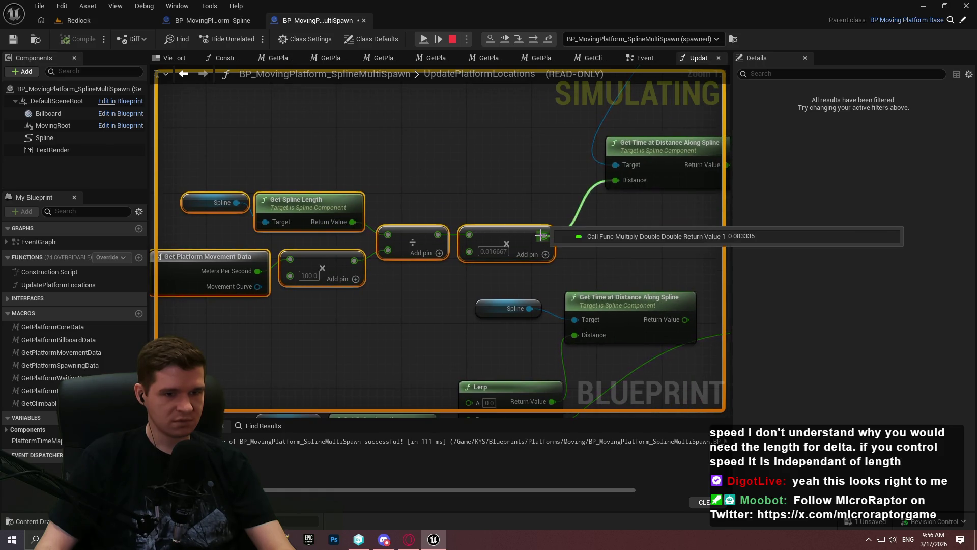
drag(634, 169, 539, 200)
mouse_move(605, 197)
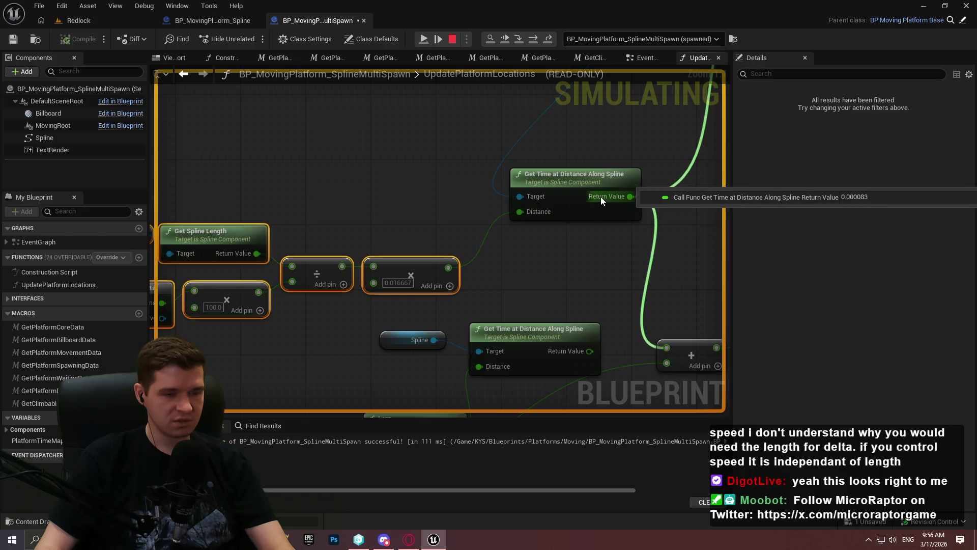
Step: Check the Current Time, Add and Get Time at Distance values, then open Windows search
drag(603, 232, 513, 77)
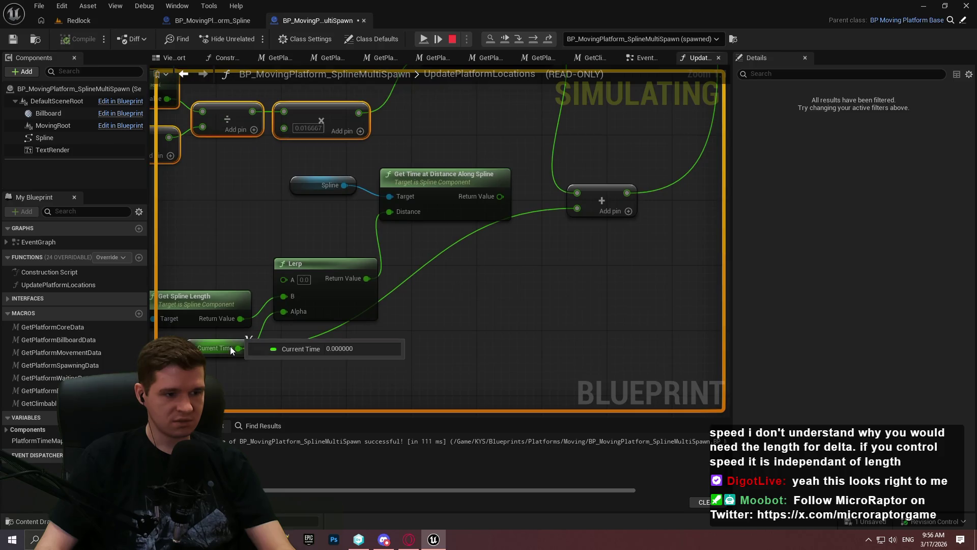
mouse_move(627, 193)
mouse_down()
mouse_move(462, 284)
mouse_move(512, 203)
mouse_up()
mouse_move(525, 151)
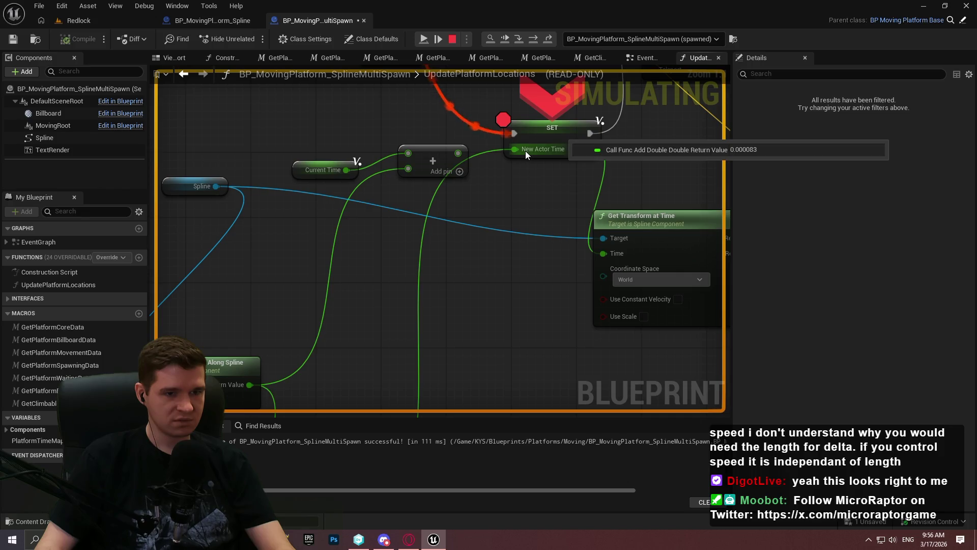
mouse_move(593, 228)
mouse_down()
mouse_move(417, 304)
mouse_move(437, 268)
mouse_up()
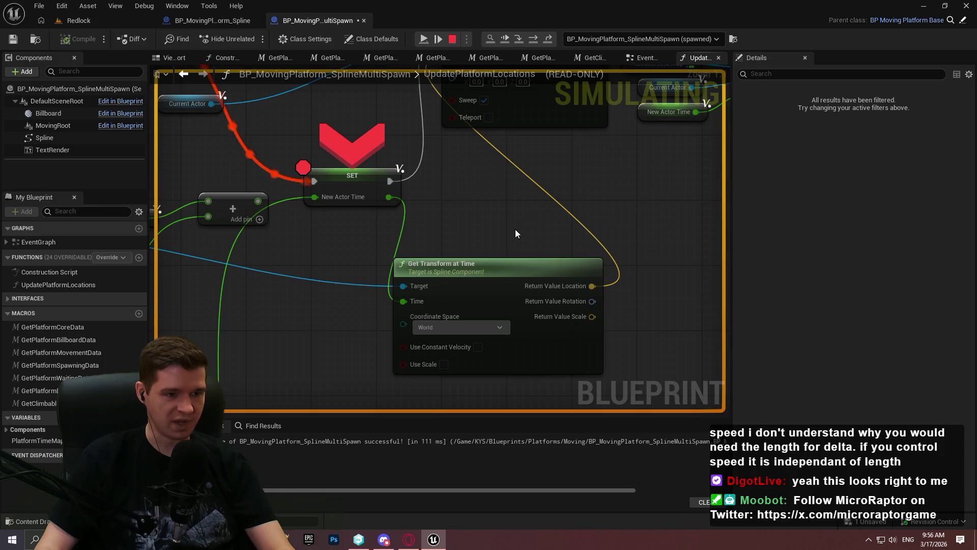
mouse_move(346, 278)
mouse_down()
mouse_move(363, 263)
mouse_move(477, 316)
mouse_move(689, 134)
mouse_move(640, 213)
mouse_up()
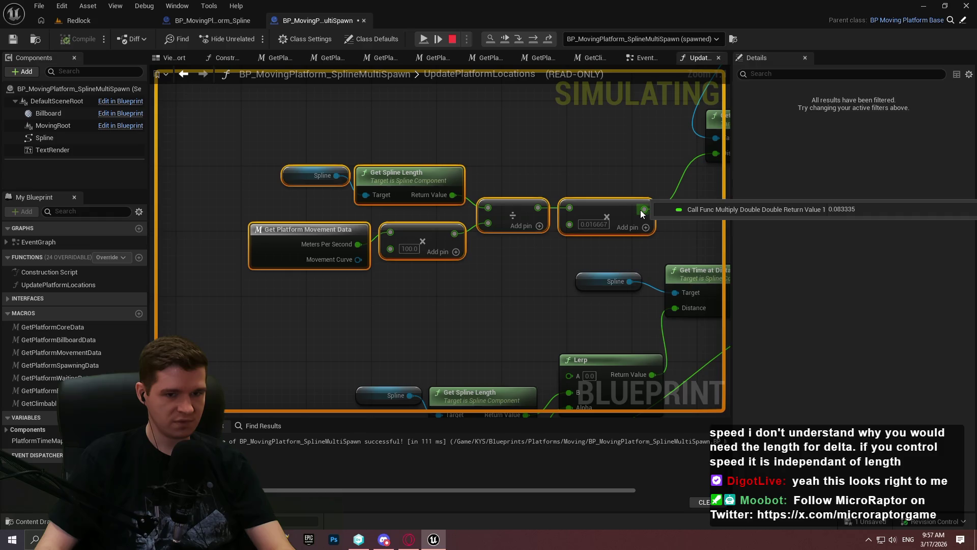
mouse_move(639, 207)
mouse_down()
mouse_move(443, 229)
mouse_move(428, 241)
mouse_up()
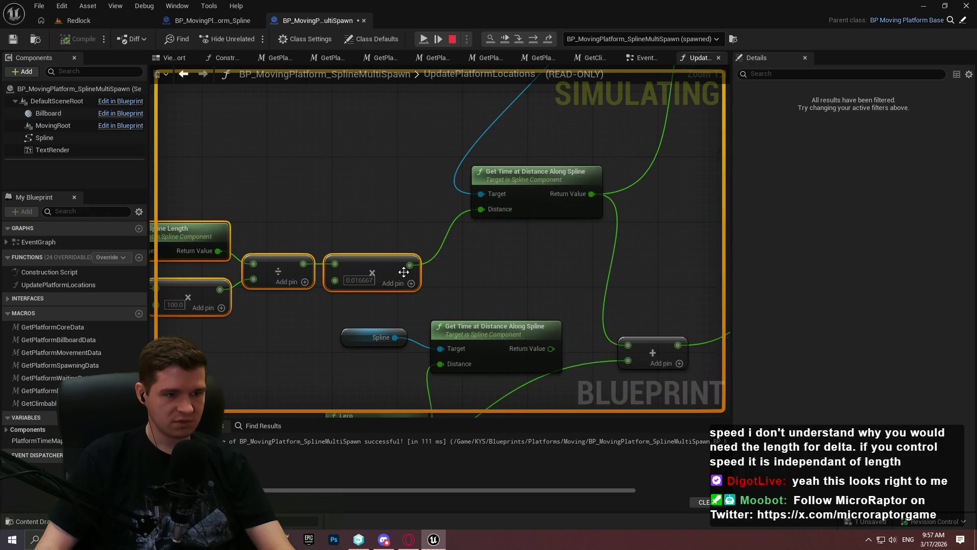
mouse_move(409, 264)
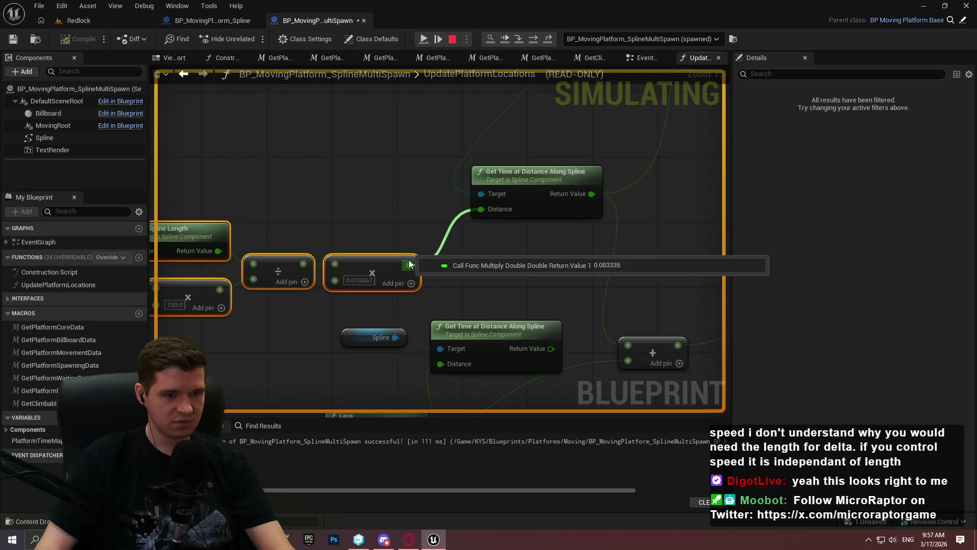
drag(379, 242, 555, 231)
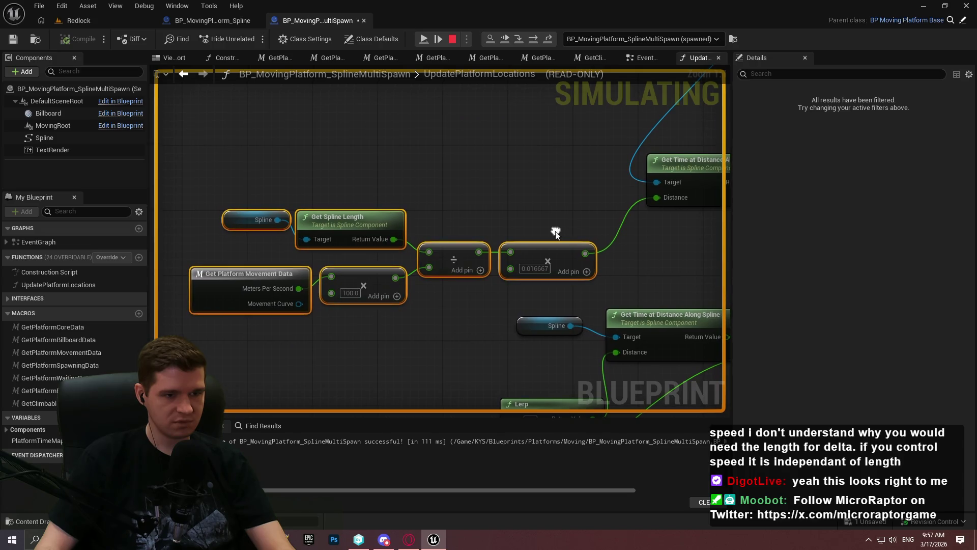
click(34, 539)
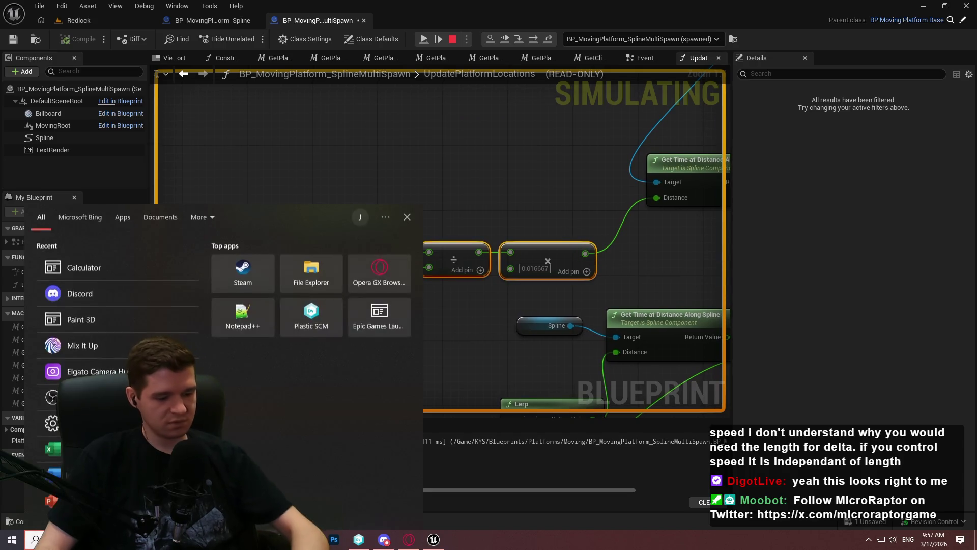
Step: Launch Calculator, compute 60 × 0.083335 = 5.0001, then close it
text(calc)
click(117, 255)
text(60*)
drag(442, 108, 342, 77)
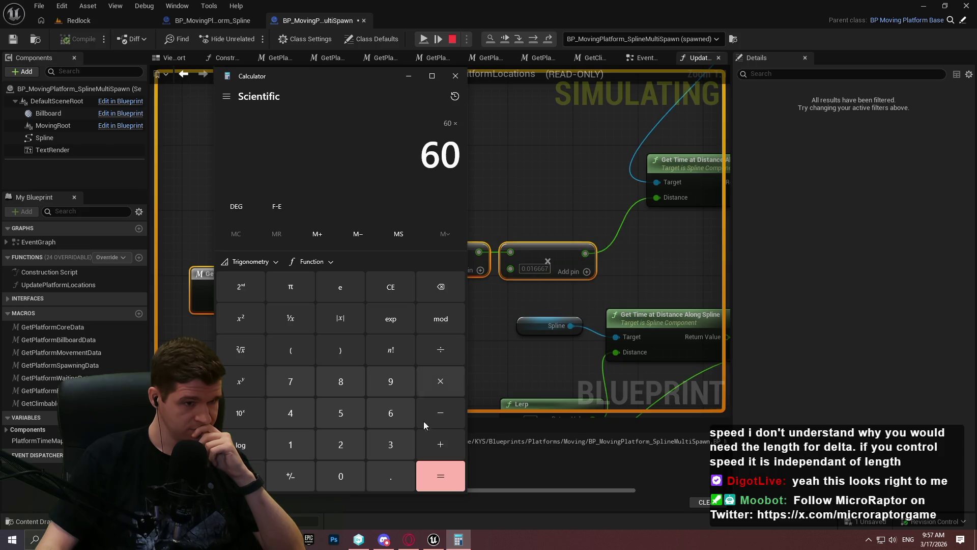
text(0.08)
mouse_move(588, 253)
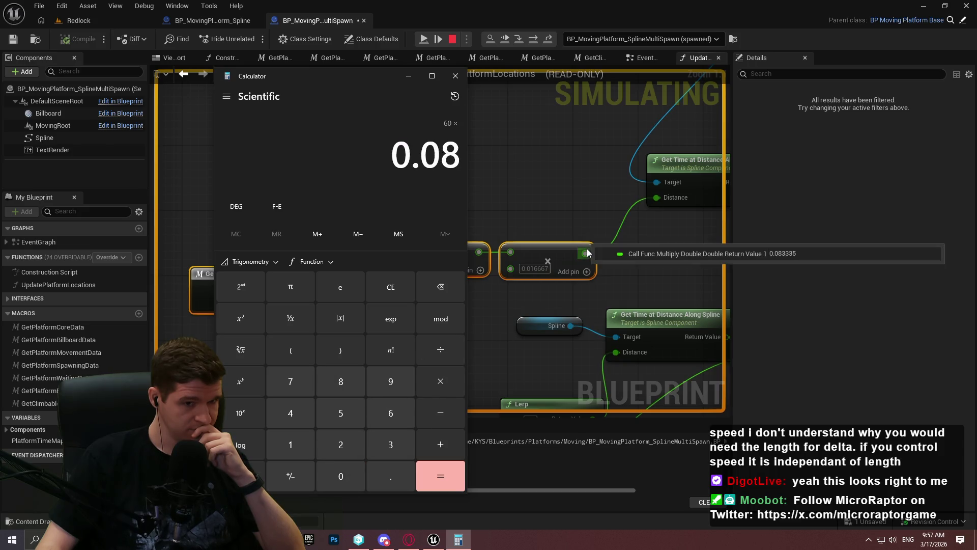
text(3335)
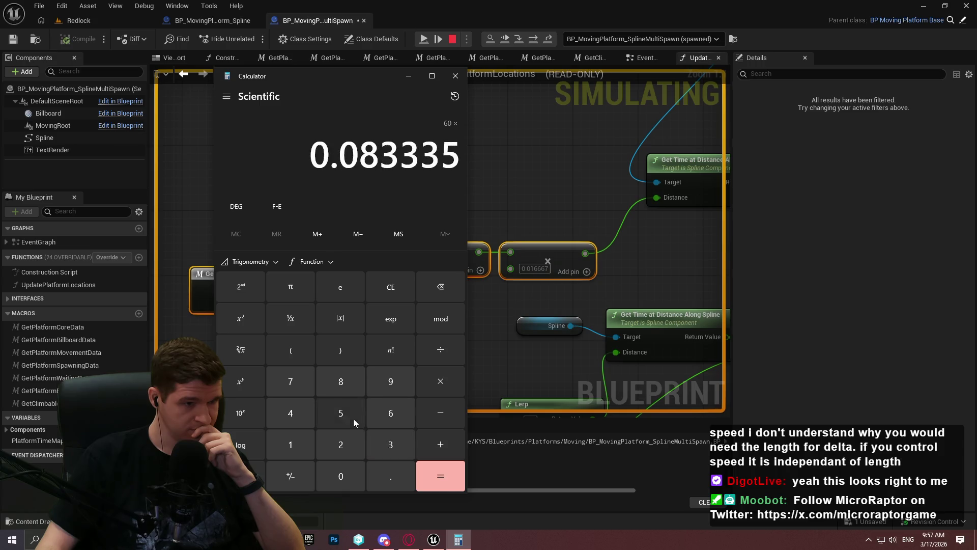
click(448, 486)
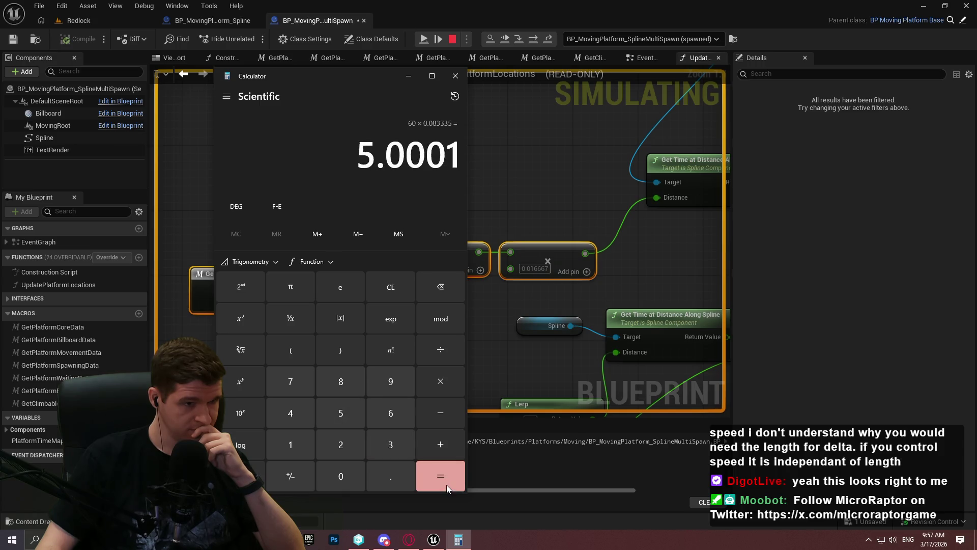
mouse_move(348, 77)
mouse_down()
mouse_move(445, 92)
mouse_move(779, 77)
mouse_up()
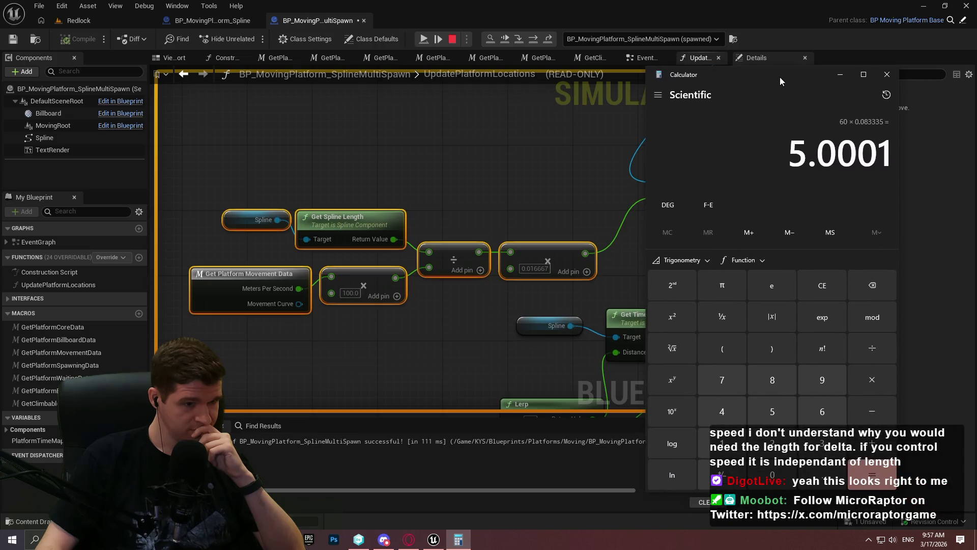
click(880, 74)
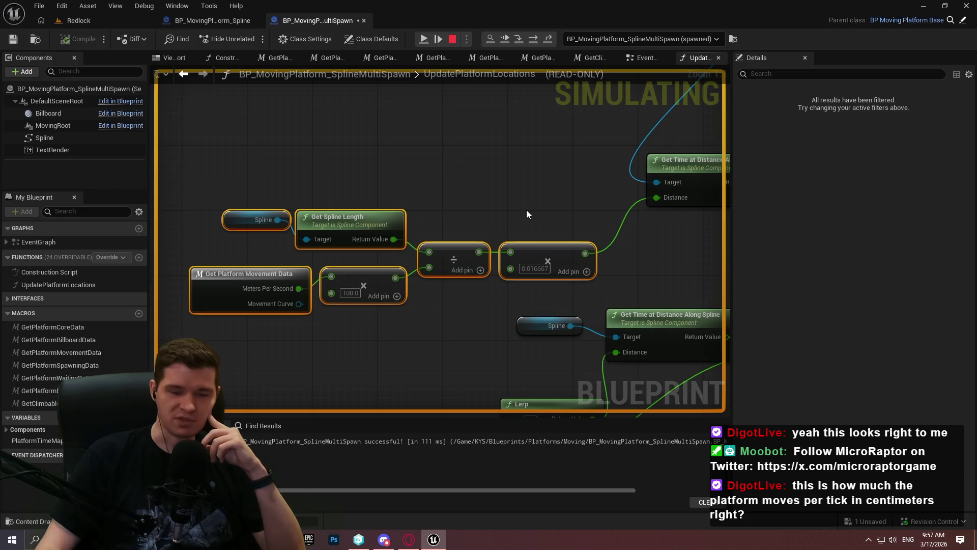
Step: Pan around the update graph, selecting the Get Time at Distance and CurrentTime nodes
drag(559, 196, 451, 203)
drag(677, 222, 500, 155)
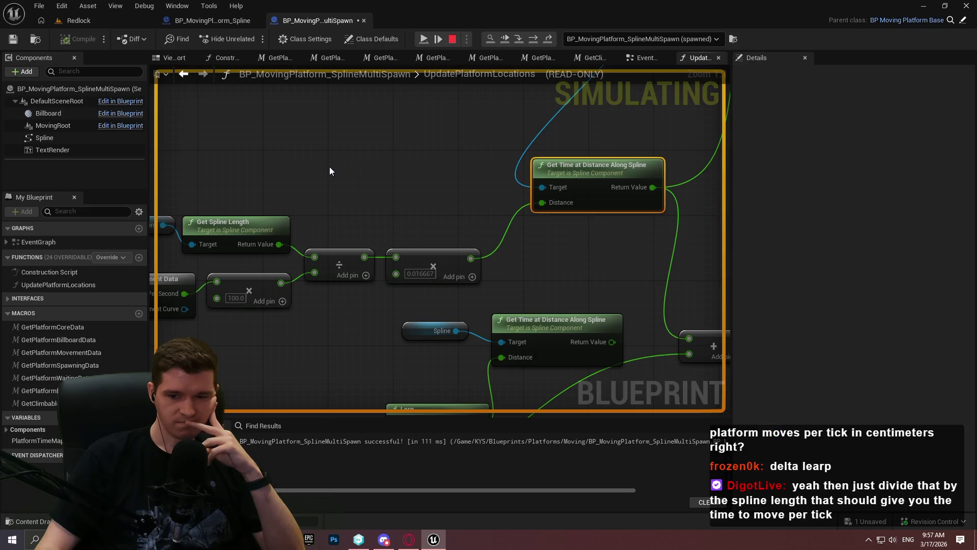
mouse_move(329, 171)
mouse_down()
mouse_move(312, 138)
mouse_move(209, 77)
mouse_move(252, 217)
mouse_up()
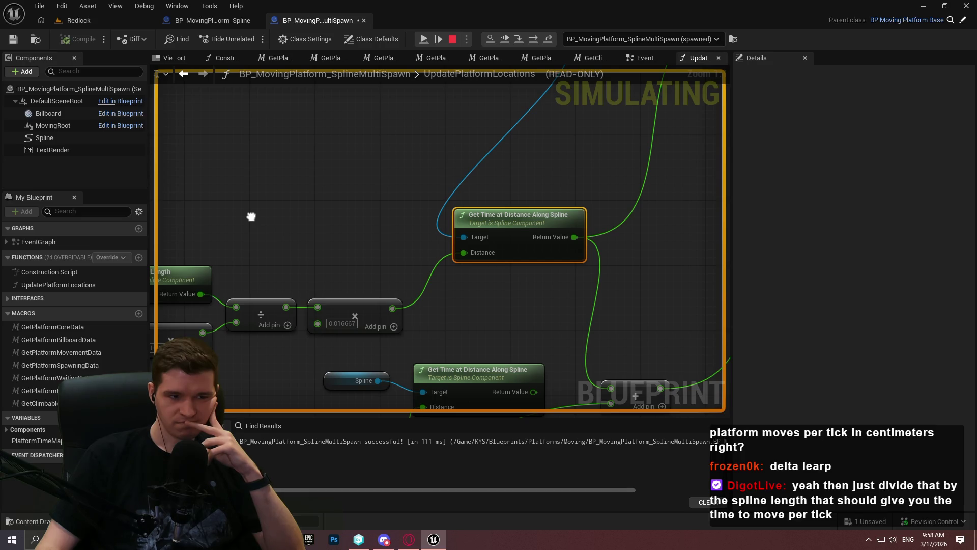
mouse_move(251, 216)
mouse_down()
mouse_move(270, 208)
mouse_move(266, 184)
mouse_move(123, 172)
mouse_up()
mouse_move(316, 168)
mouse_down()
mouse_move(183, 219)
mouse_move(188, 178)
mouse_move(375, 122)
mouse_move(237, 206)
mouse_up()
drag(407, 180, 638, 291)
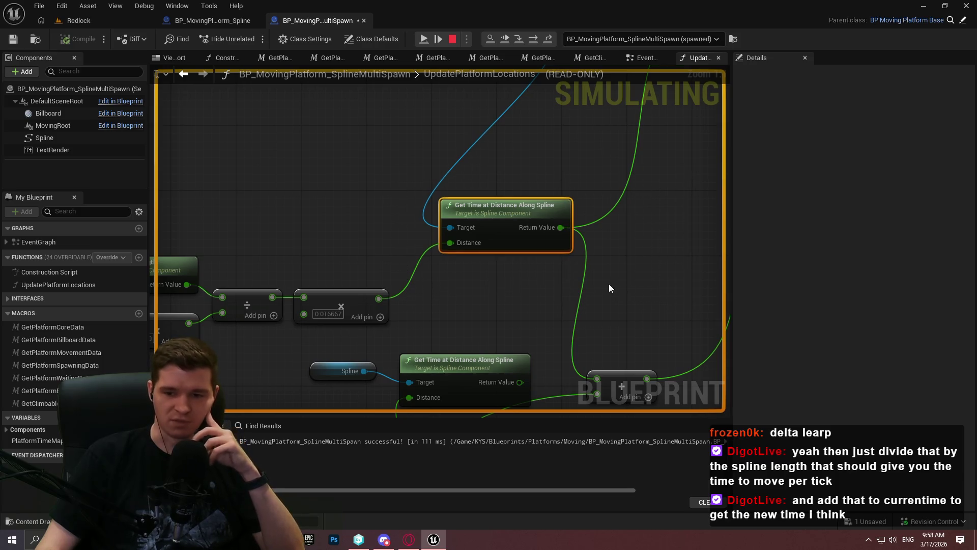
drag(552, 319, 581, 252)
click(471, 206)
drag(471, 207, 344, 365)
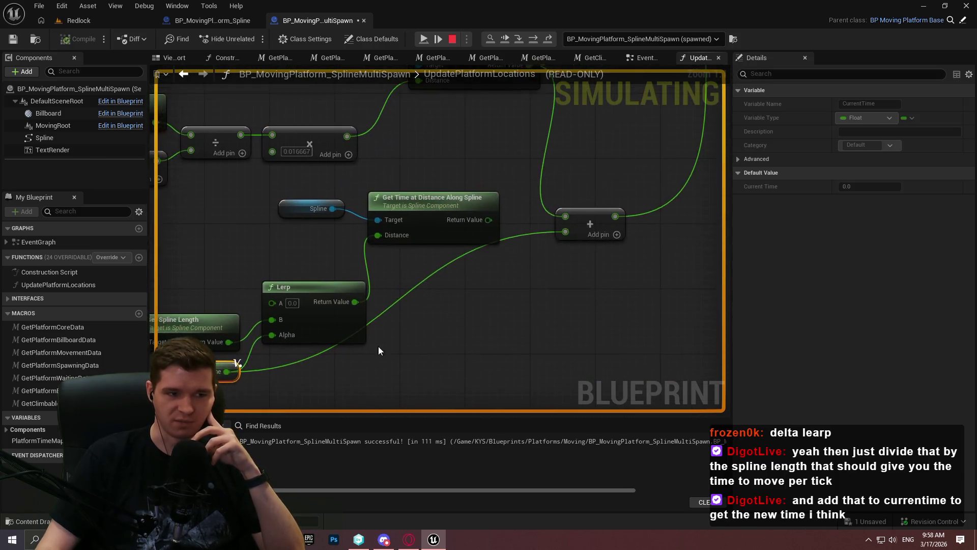
Step: Jump to the paused execution node and select the upper Get Time at Distance Along Spline node
drag(497, 188, 467, 348)
key(F10)
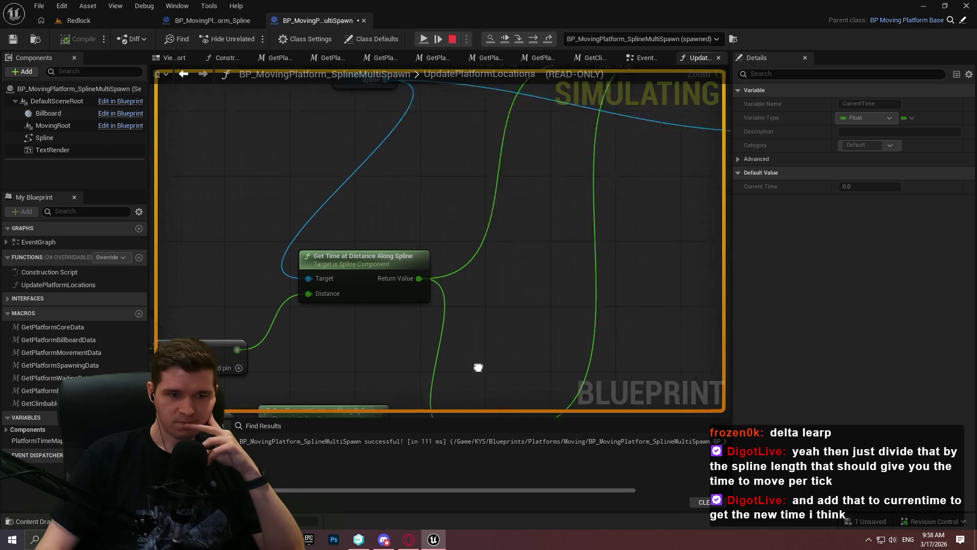
drag(490, 328, 648, 237)
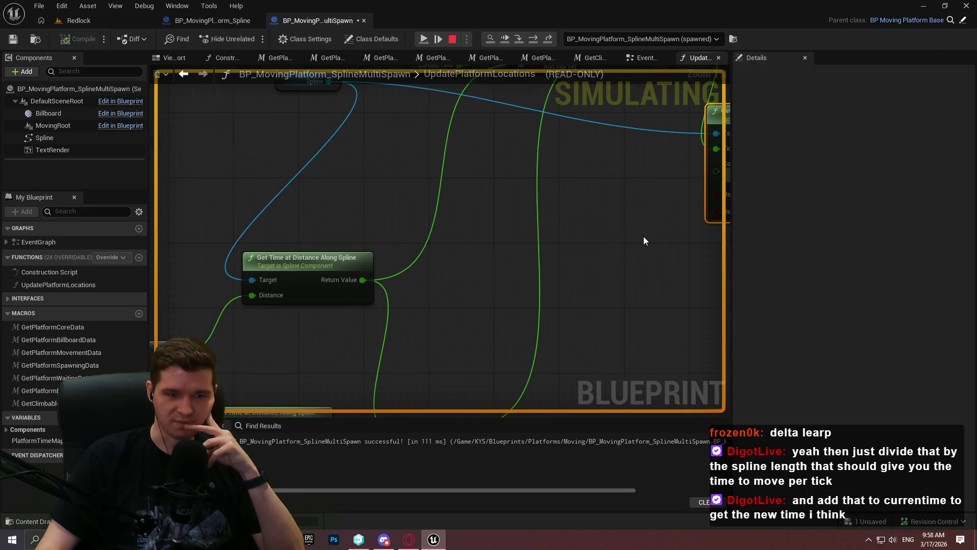
key(F10)
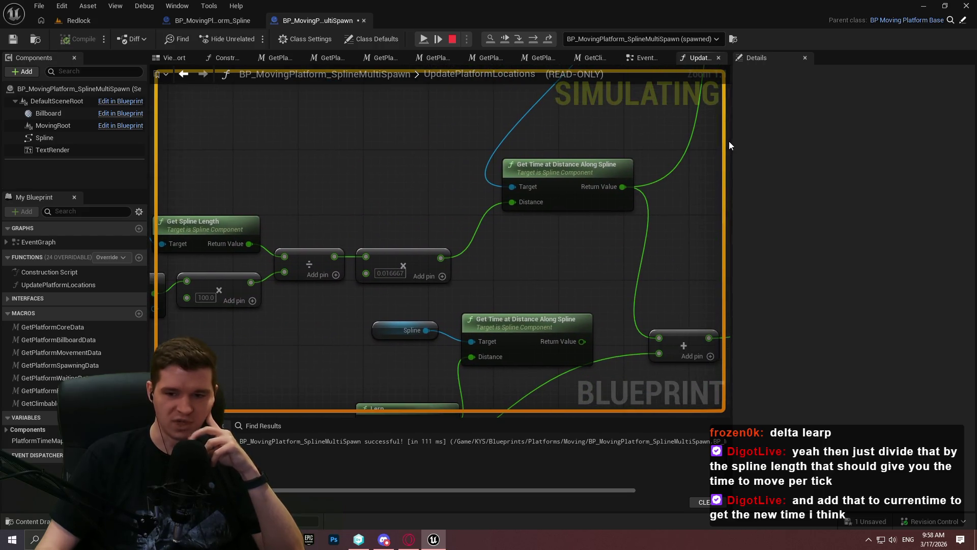
click(586, 165)
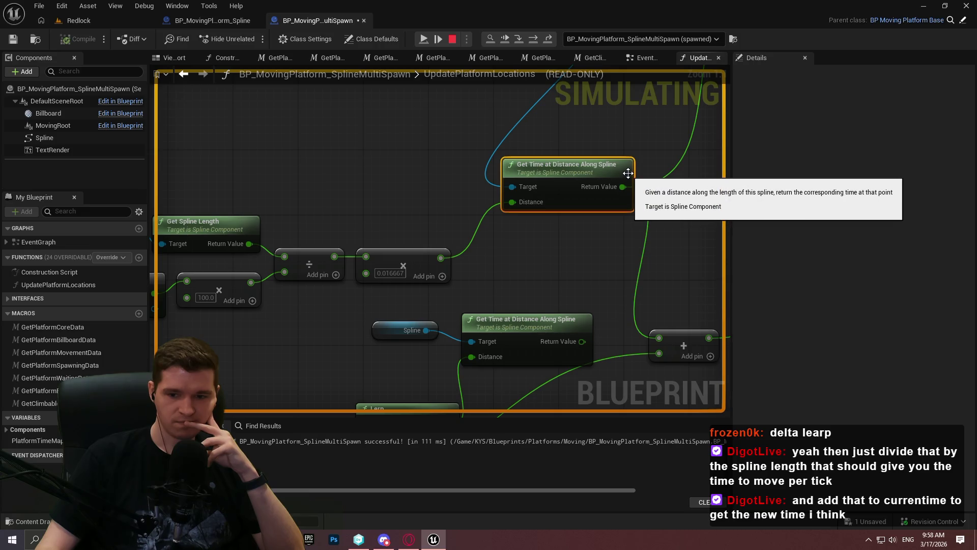
Step: Select the spline length math nodes and the 0.016667 multiply node to read their debug values
mouse_move(631, 176)
mouse_down()
mouse_move(713, 177)
mouse_move(579, 170)
mouse_up()
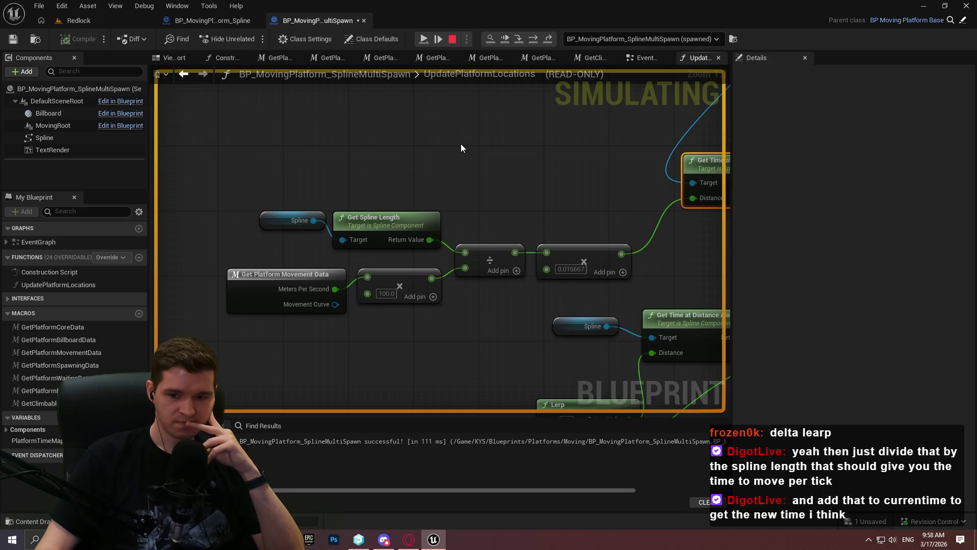
mouse_move(460, 147)
mouse_down()
mouse_move(313, 192)
mouse_move(499, 127)
mouse_up()
mouse_move(248, 123)
mouse_down()
mouse_move(257, 147)
mouse_move(522, 314)
mouse_up()
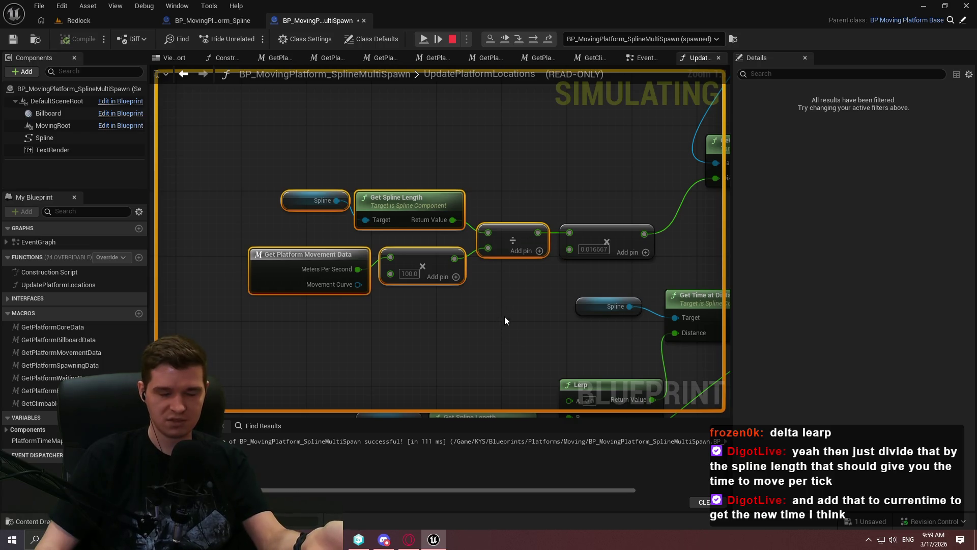
drag(502, 316, 559, 305)
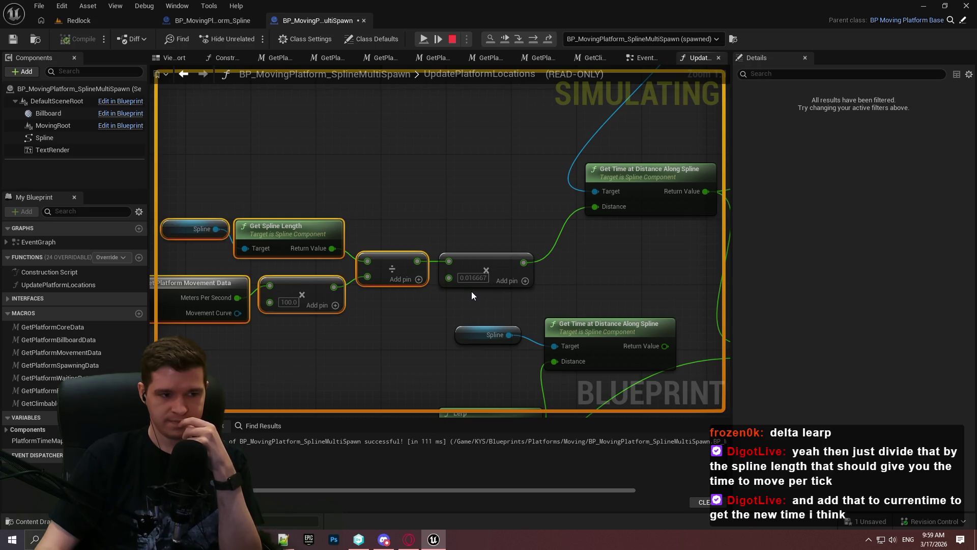
drag(428, 236, 535, 305)
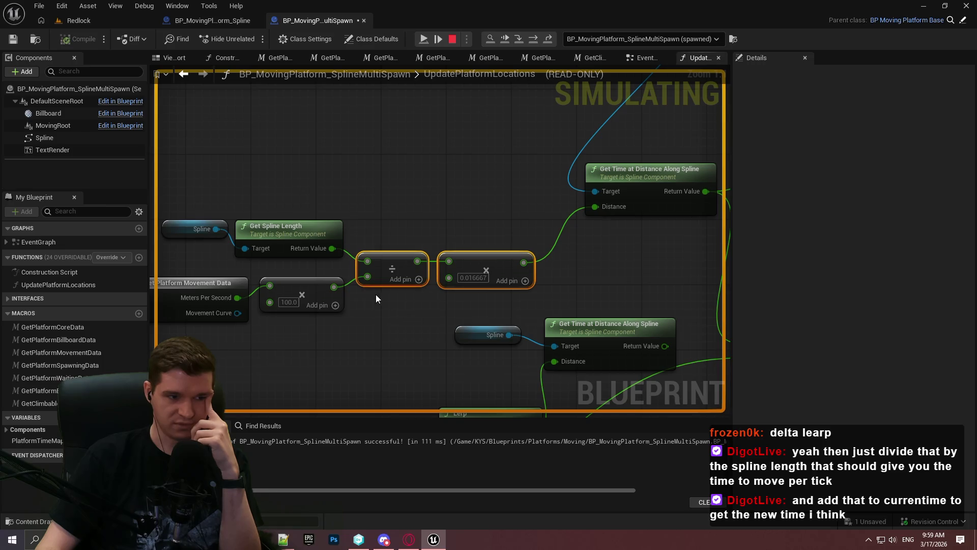
mouse_move(379, 277)
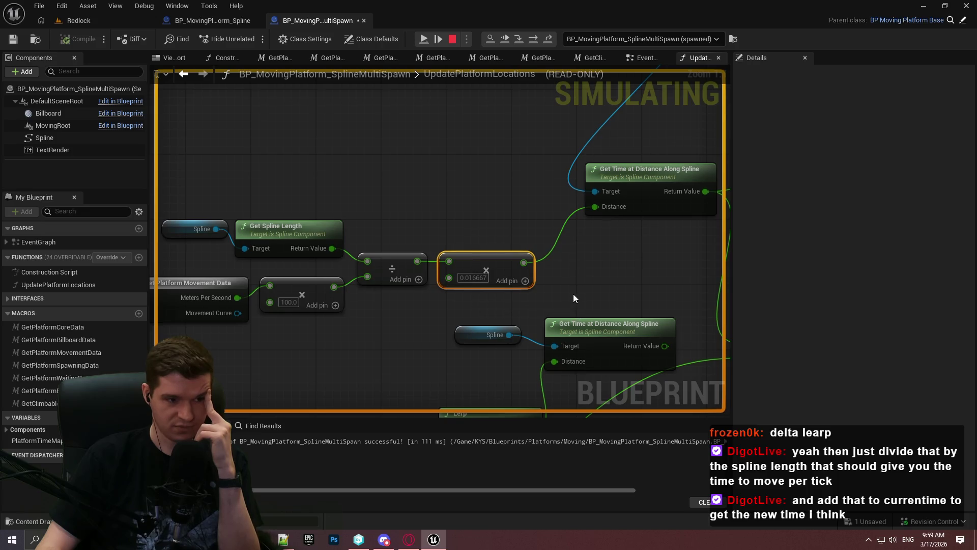
mouse_move(551, 284)
mouse_down()
mouse_move(457, 245)
mouse_move(432, 245)
mouse_move(435, 233)
mouse_up()
click(436, 228)
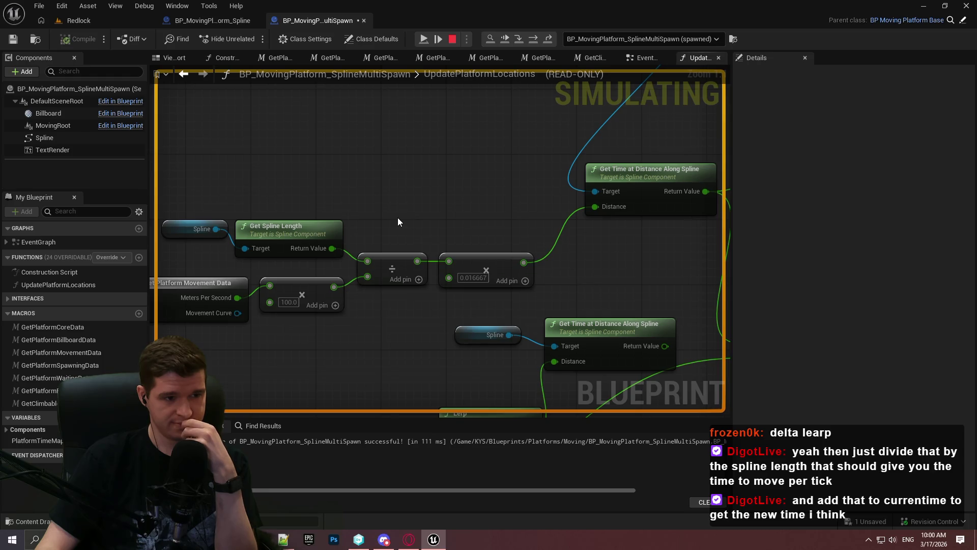
Step: Check the divide and multiply values, stop Simulate, and rewire the speed×100 output into the 0.016667 multiply
mouse_move(398, 218)
mouse_down()
mouse_move(539, 234)
mouse_move(502, 225)
mouse_up()
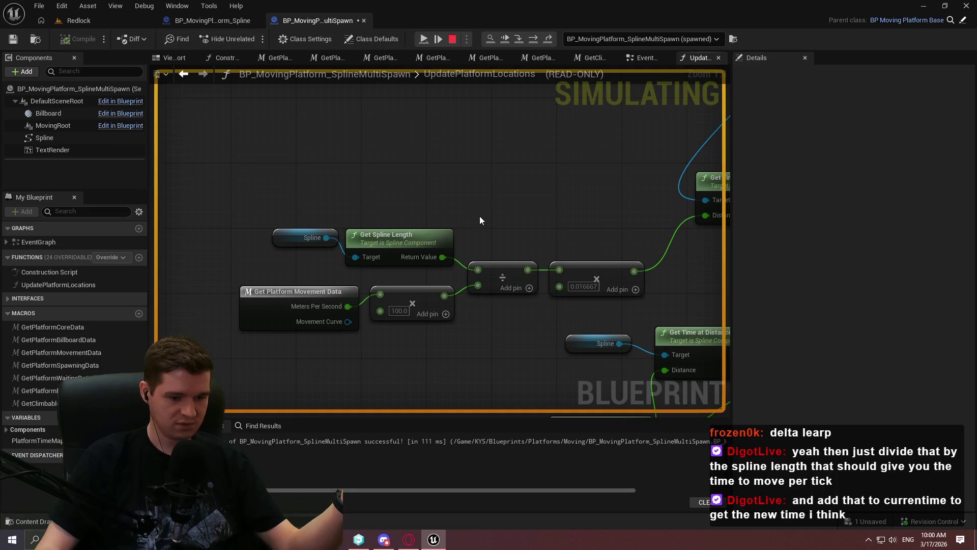
mouse_move(510, 226)
mouse_down()
mouse_move(670, 314)
mouse_move(588, 322)
mouse_up()
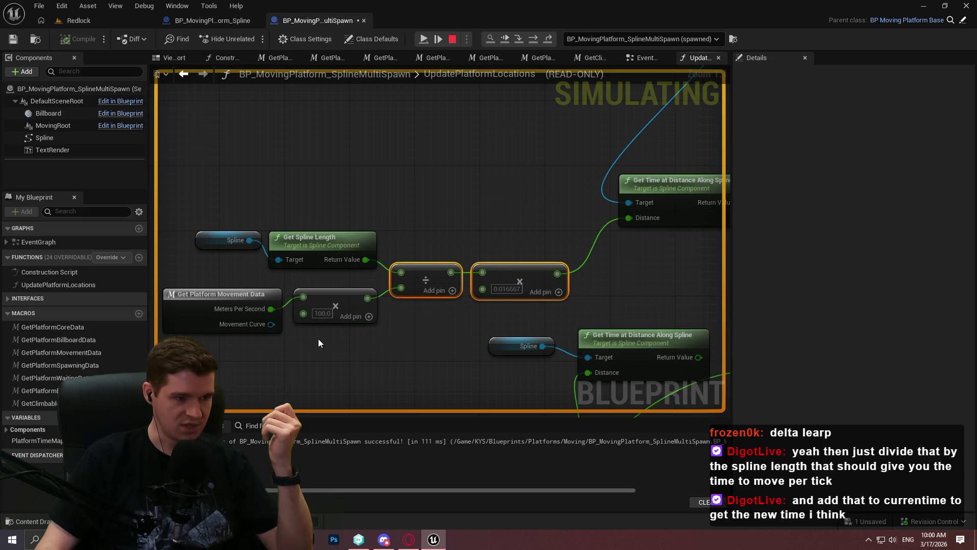
mouse_move(393, 300)
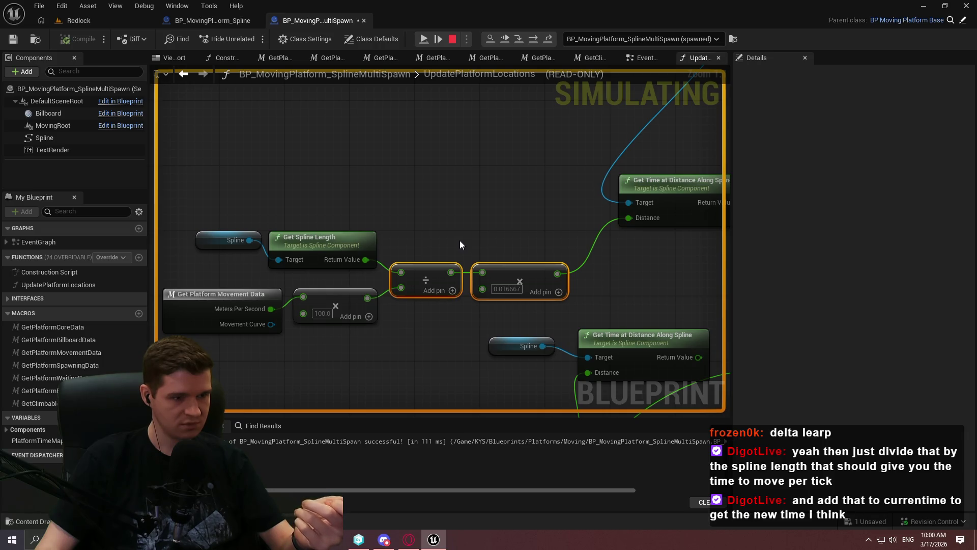
key(Escape)
mouse_move(368, 297)
mouse_down()
mouse_move(477, 278)
mouse_move(454, 330)
mouse_move(485, 271)
mouse_up()
drag(473, 334, 411, 237)
Step: Compile the blueprint and remove the breakpoint from the SET NewActorTime node
click(79, 41)
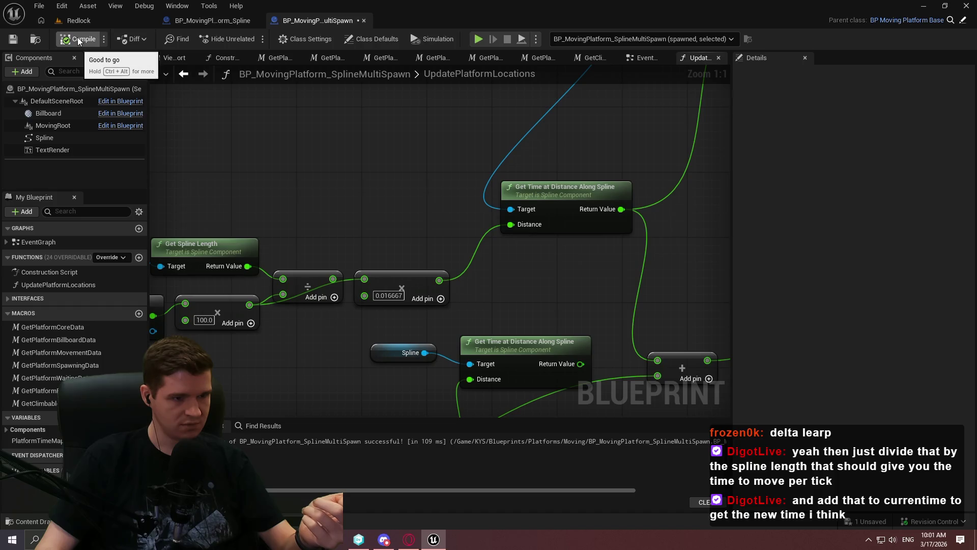
mouse_move(514, 150)
mouse_down()
mouse_move(196, 277)
mouse_move(361, 219)
mouse_move(493, 124)
mouse_move(596, 124)
mouse_move(340, 323)
mouse_move(677, 202)
mouse_up()
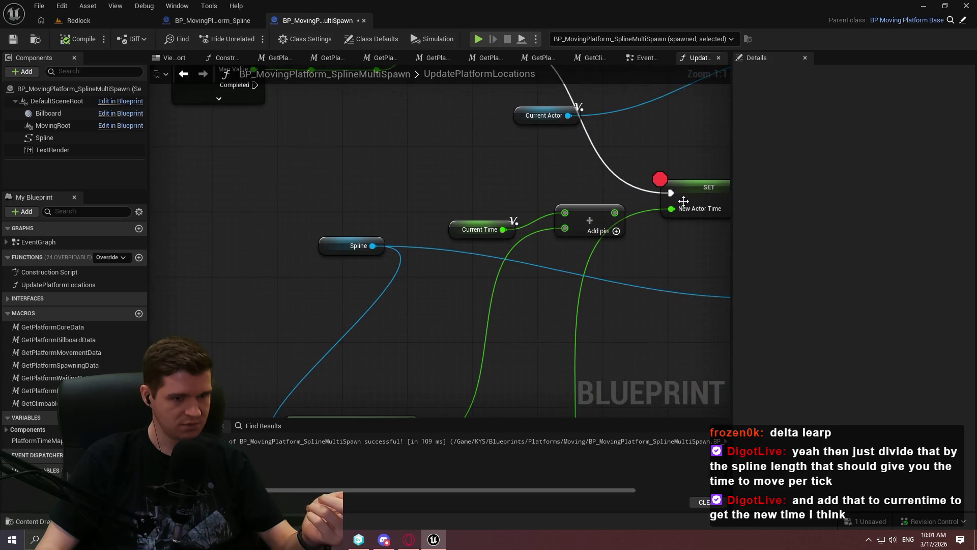
right_click(704, 194)
click(742, 419)
Step: Recompile and play the Redlock level in the editor, dismissing the welcome popup
drag(438, 300, 719, 111)
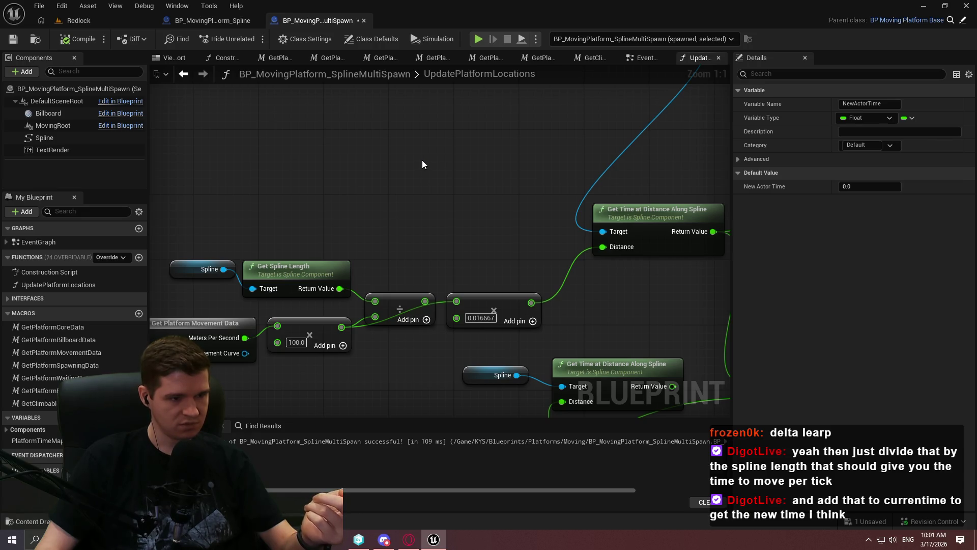
drag(175, 179, 397, 282)
click(391, 218)
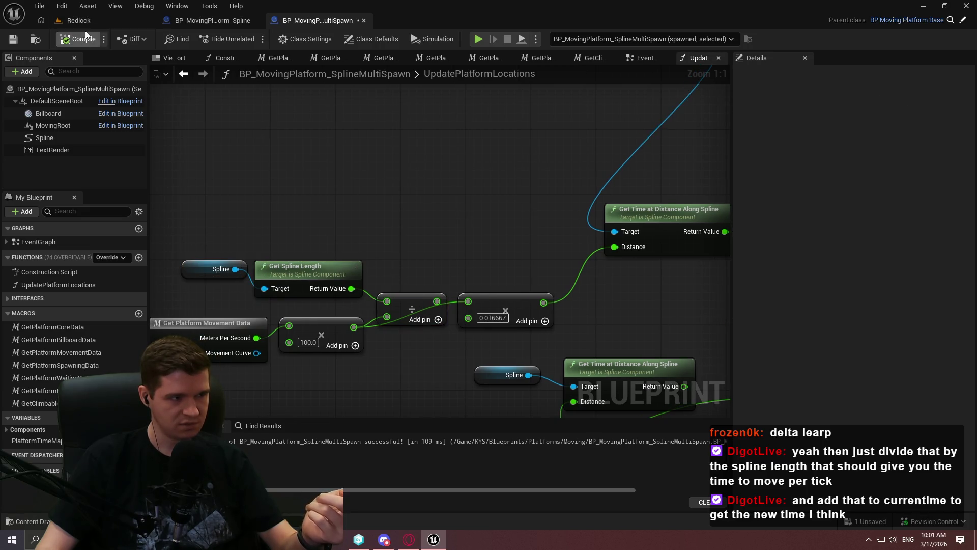
click(79, 21)
key(F8)
click(442, 292)
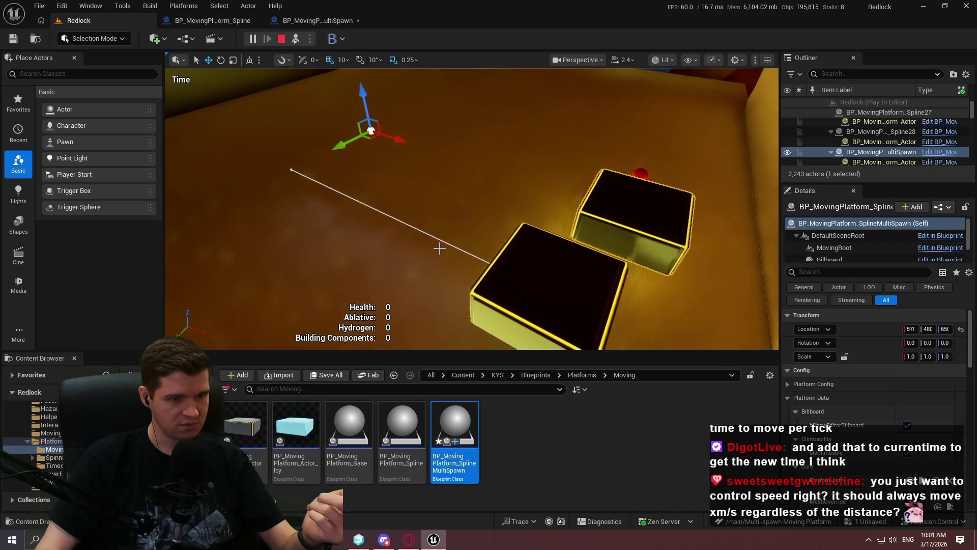
Step: Stop play, move the spline-length/divide nodes aside, and place the 0.016667 multiply beside the speed nodes
click(283, 39)
click(315, 20)
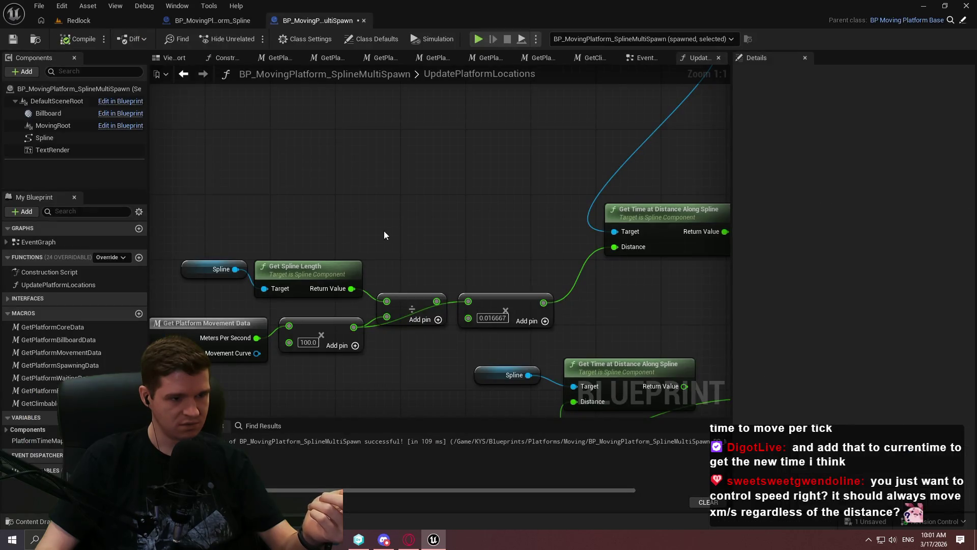
mouse_move(243, 221)
mouse_down()
mouse_move(432, 328)
mouse_move(341, 180)
mouse_up()
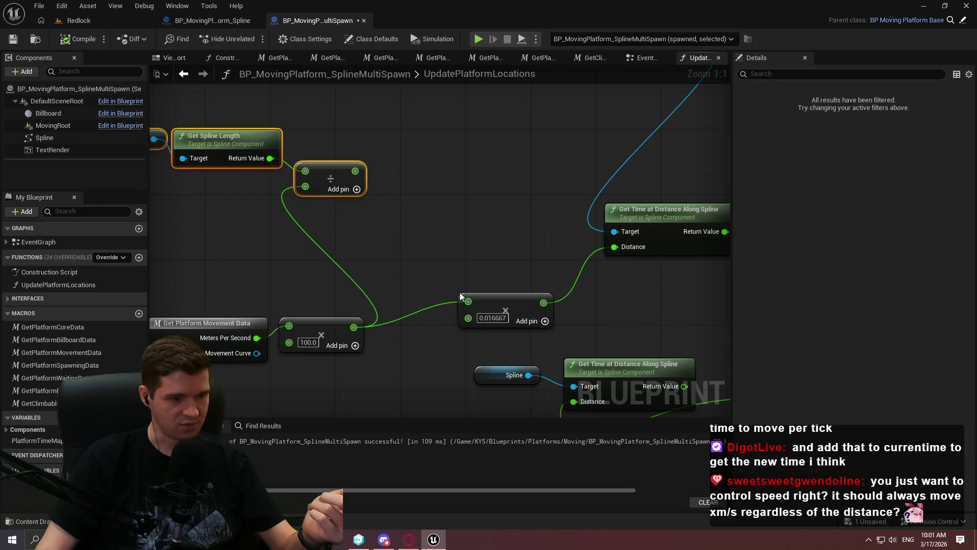
mouse_move(486, 302)
mouse_down()
mouse_move(427, 320)
mouse_move(421, 333)
mouse_up()
mouse_move(202, 295)
mouse_down()
mouse_move(458, 356)
mouse_move(490, 279)
mouse_move(510, 282)
mouse_move(535, 264)
mouse_up()
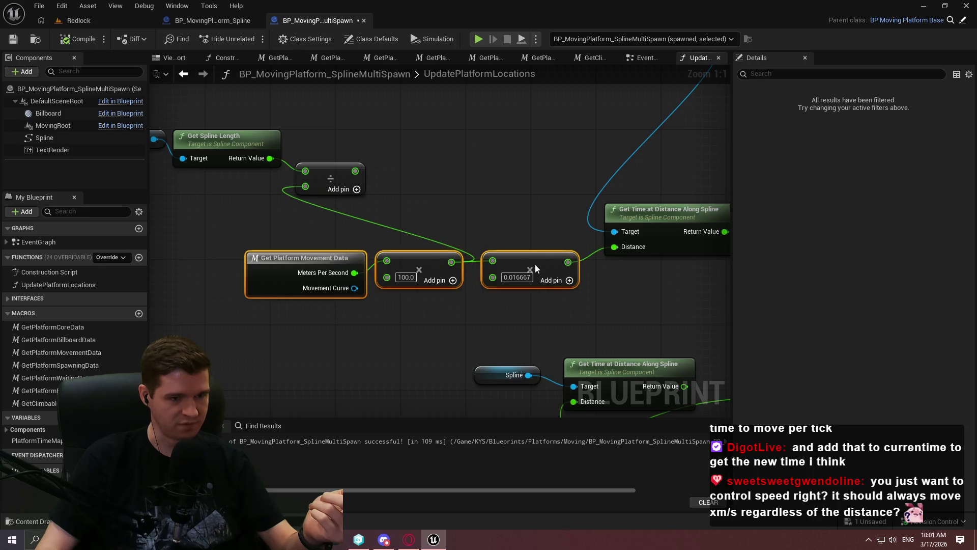
Step: Select the Spline, Get Spline Length and divide nodes, then return to the Redlock level editor
scroll(535, 264, up, 2)
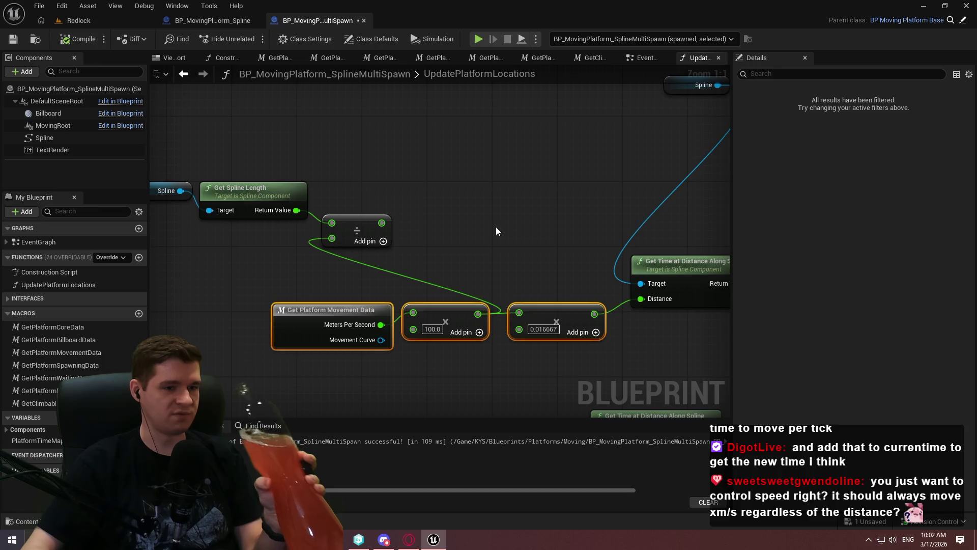
mouse_move(454, 273)
mouse_down()
mouse_move(626, 277)
mouse_move(266, 156)
mouse_move(361, 180)
mouse_up()
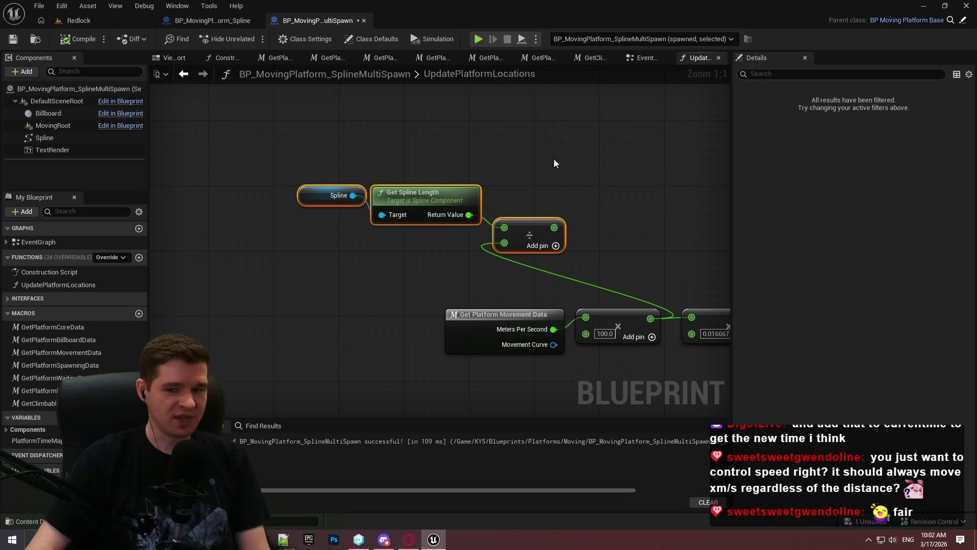
scroll(509, 204, down, 1)
drag(601, 249, 285, 168)
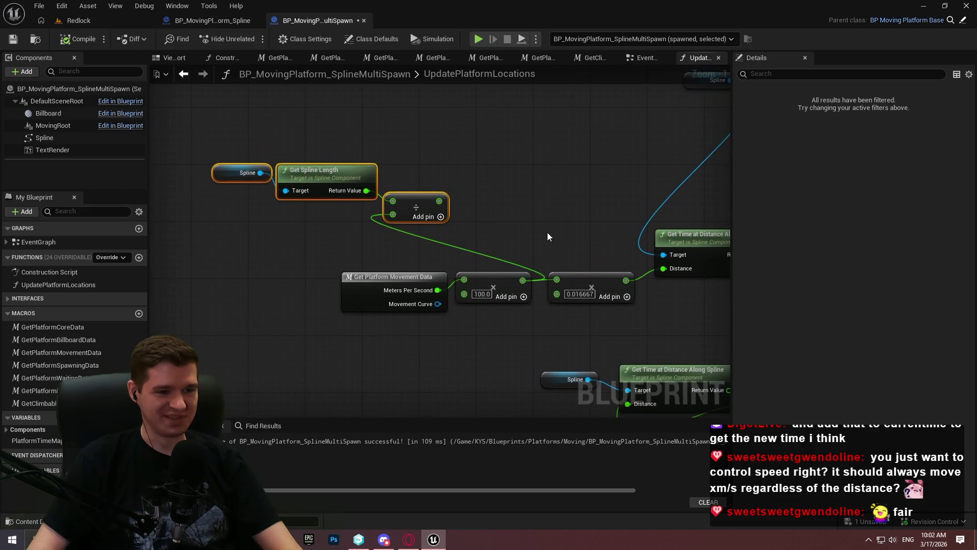
click(106, 21)
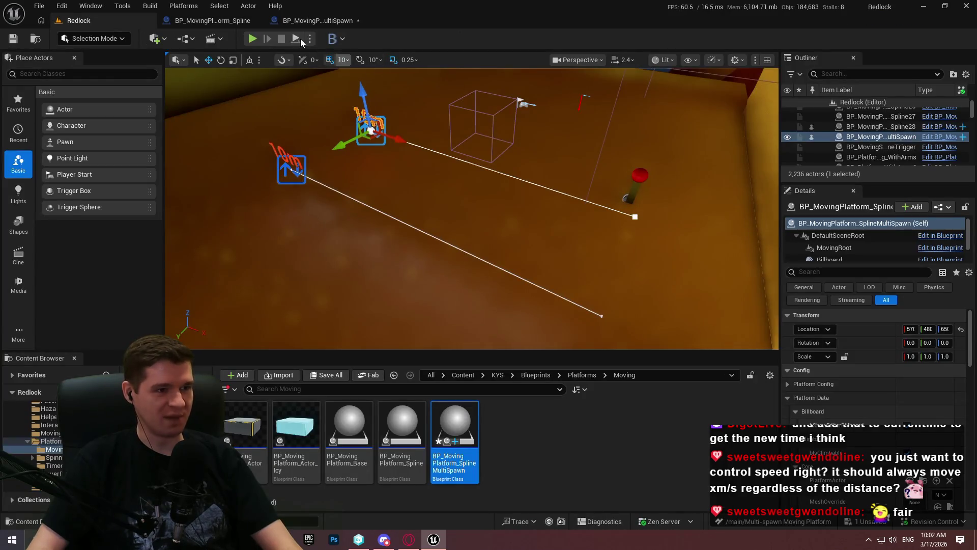
Step: Playtest the level as a Standalone Game, running toward the moving platforms, then close it
click(311, 40)
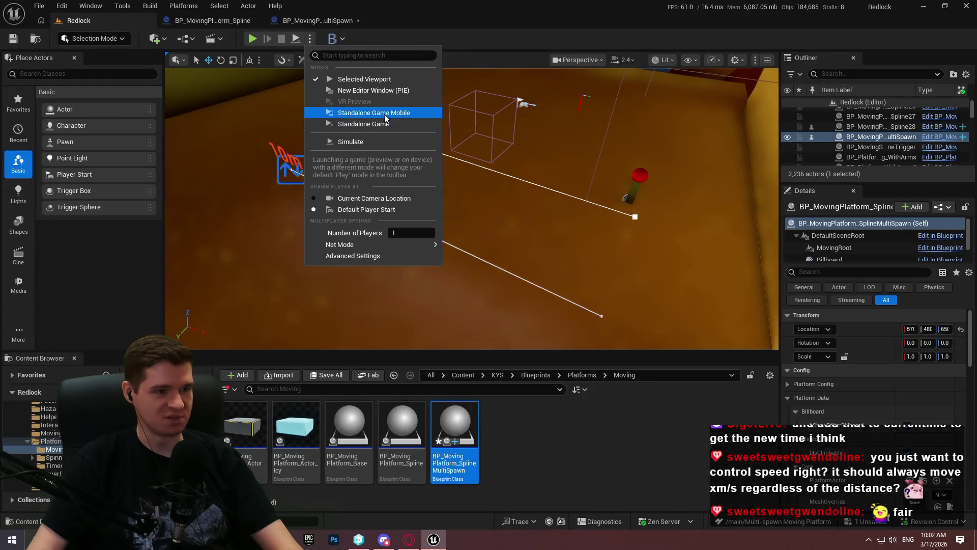
click(511, 299)
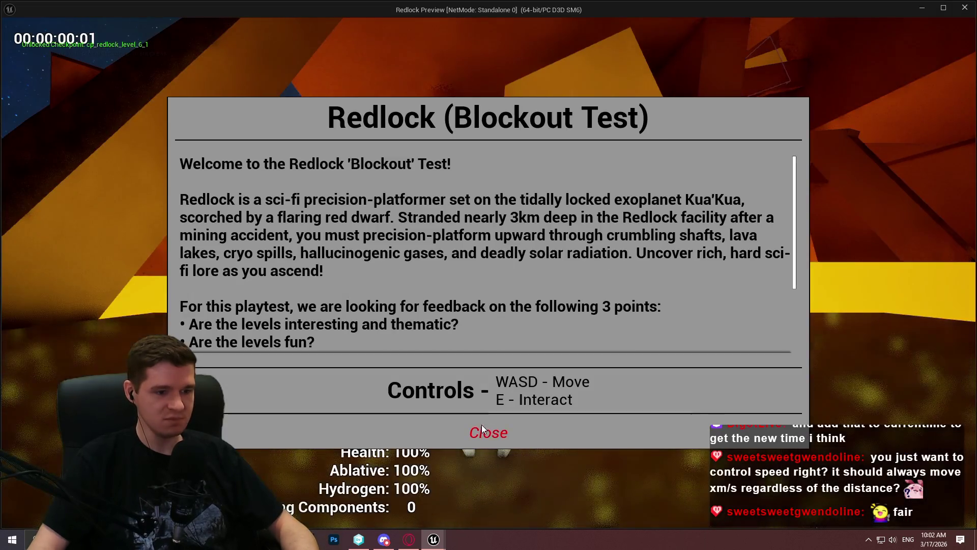
click(483, 431)
key(w)
key(w)
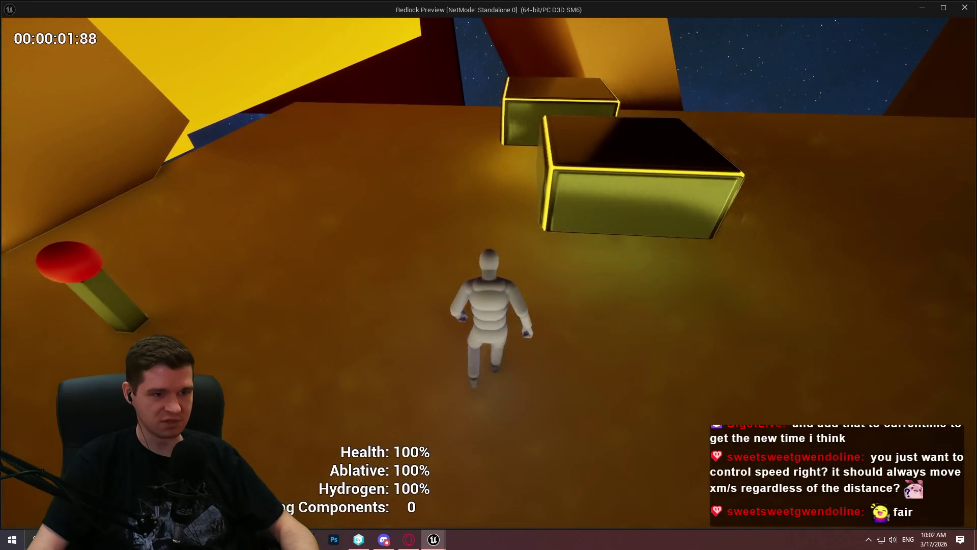
key(w)
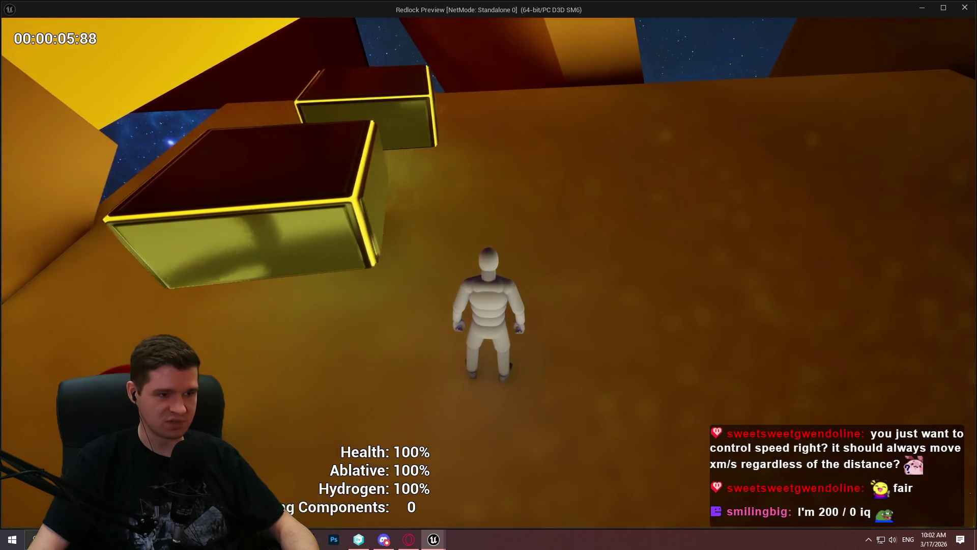
key(w)
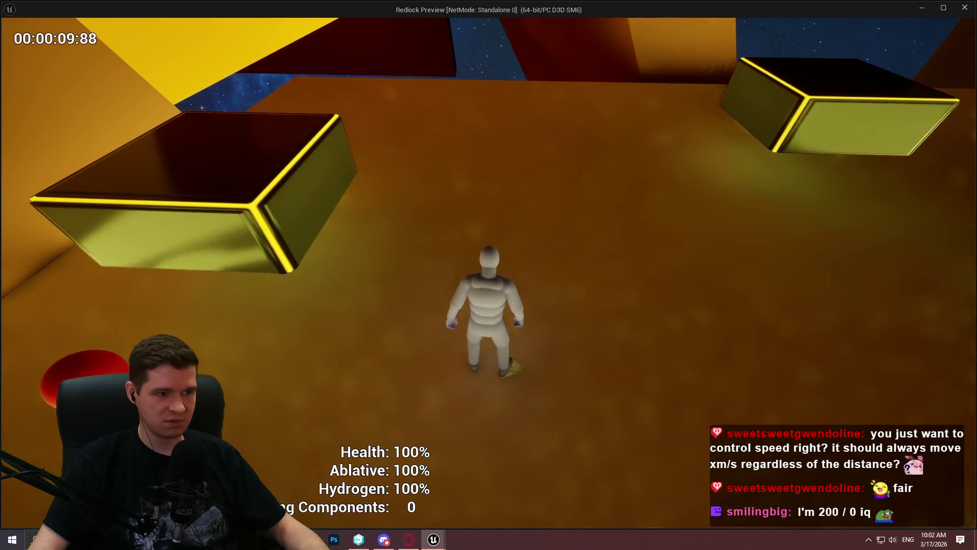
key(Escape)
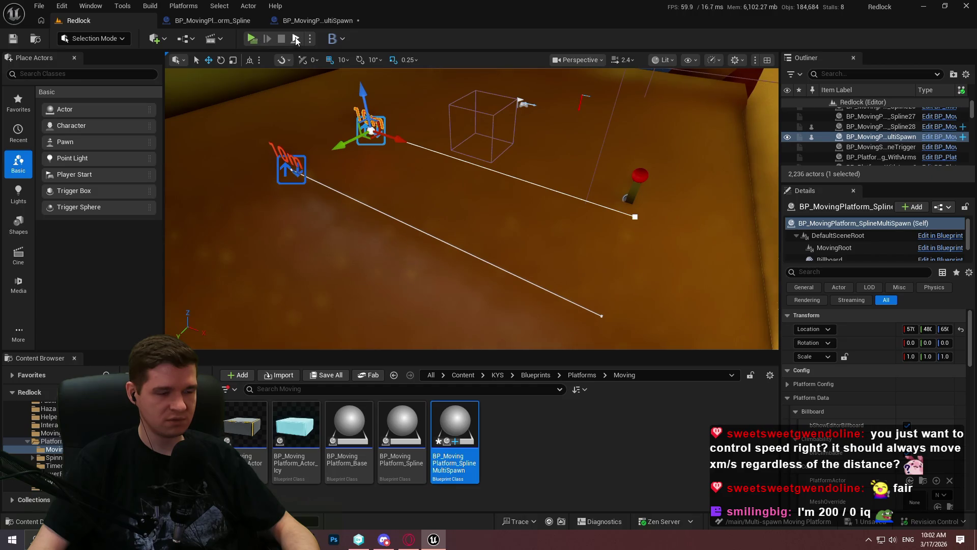
Step: Play the level in the editor again, then stop and return to the platform blueprint
key(alt+p)
click(472, 297)
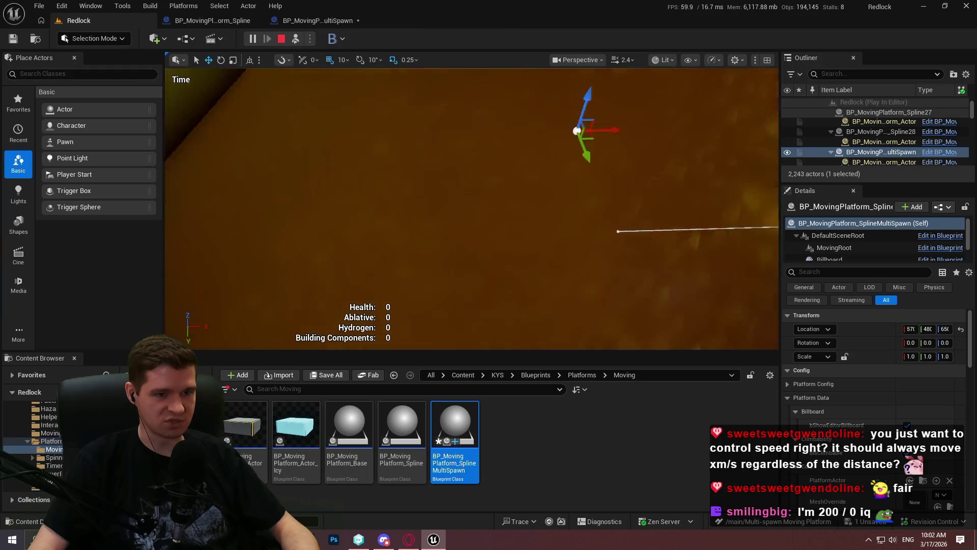
click(316, 21)
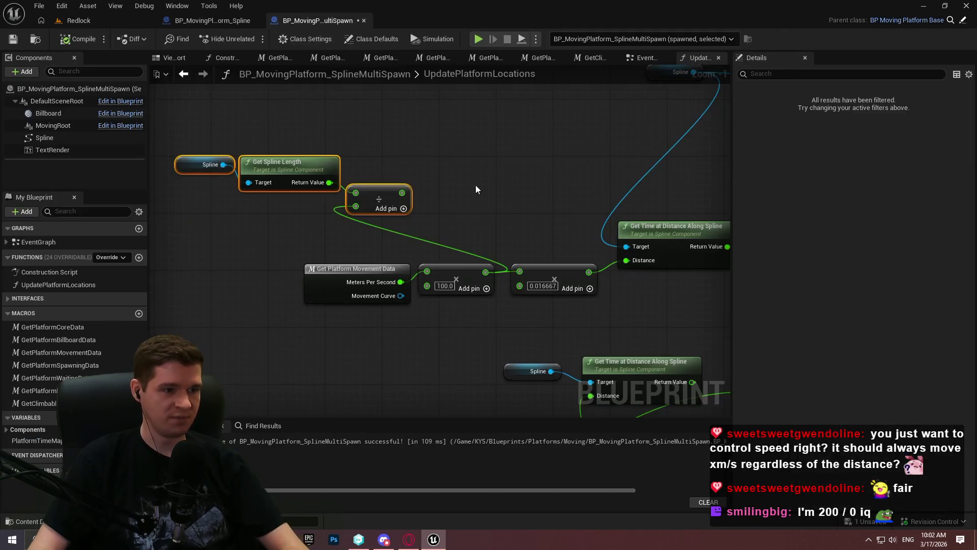
Step: Delete the old Get Spline Length, divide and lerp-based time nodes plus the leftover Spline getters
mouse_move(361, 162)
mouse_down()
mouse_move(157, 246)
mouse_move(276, 203)
mouse_up()
key(Delete)
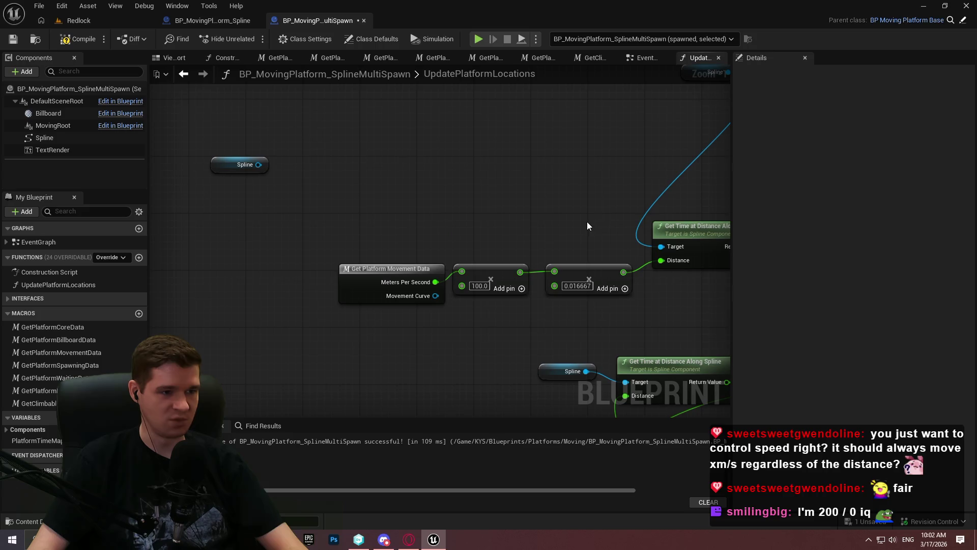
key(Delete)
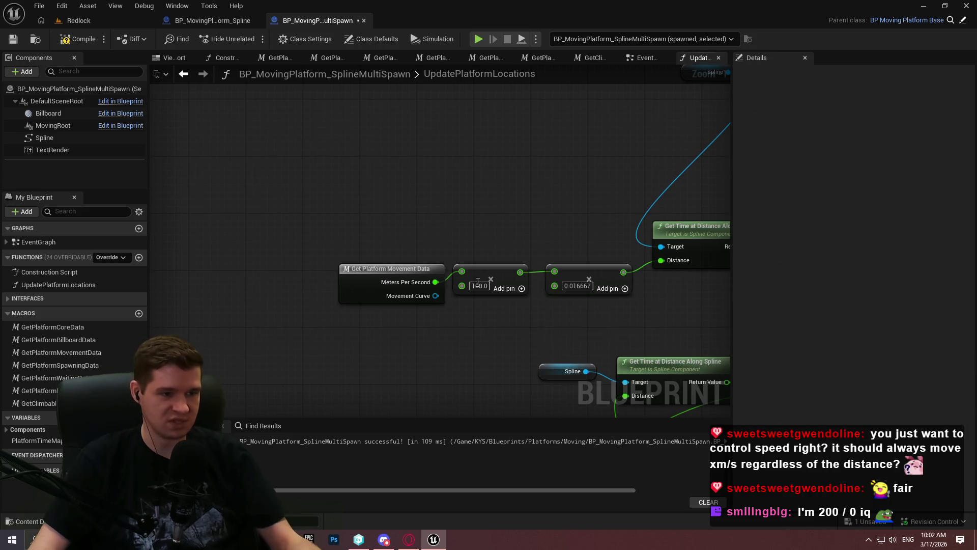
scroll(575, 328, up, 1)
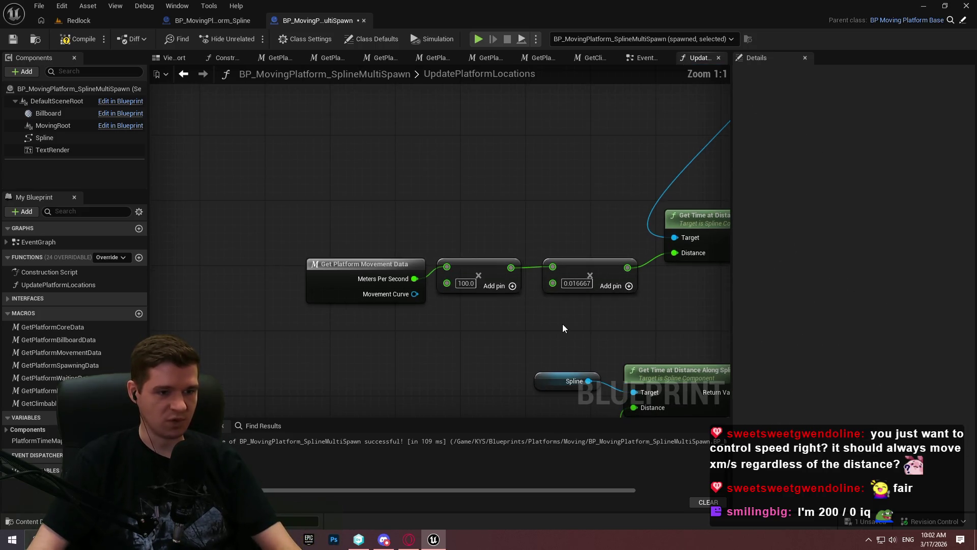
mouse_move(493, 327)
mouse_down()
mouse_move(410, 321)
mouse_move(404, 115)
mouse_up()
scroll(410, 320, down, 1)
drag(285, 176, 499, 328)
key(Delete)
click(178, 320)
key(Delete)
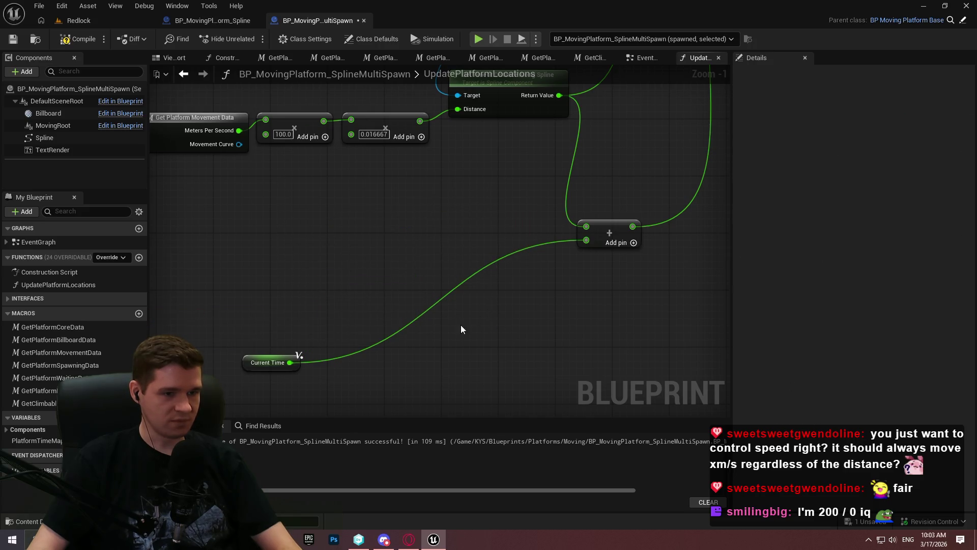
Step: Place Current Time, Add and Spline beside Get Time at Distance, with a reroute on the Spline wire
mouse_move(297, 356)
mouse_down()
mouse_move(310, 318)
mouse_move(539, 233)
mouse_move(562, 234)
mouse_up()
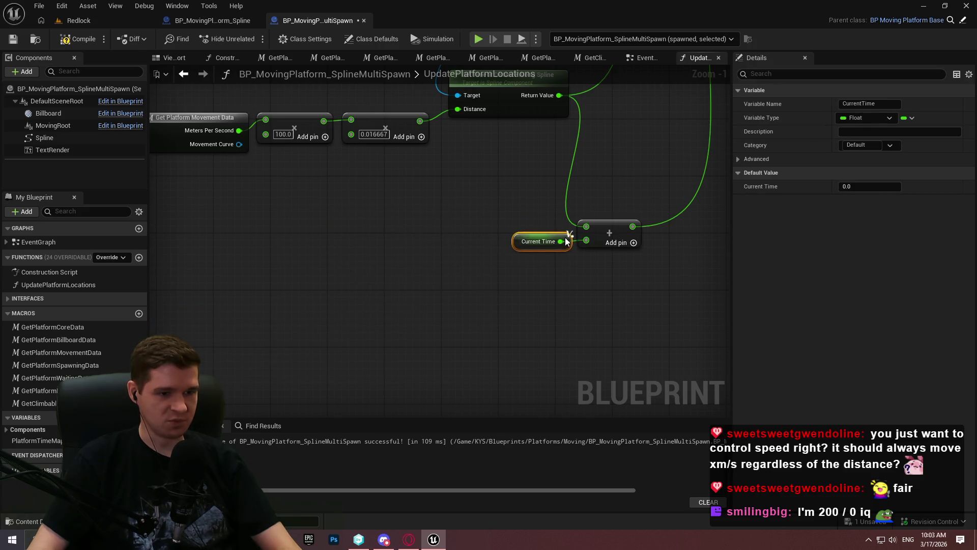
mouse_move(512, 290)
mouse_down()
mouse_move(634, 314)
mouse_move(611, 194)
mouse_move(608, 208)
mouse_up()
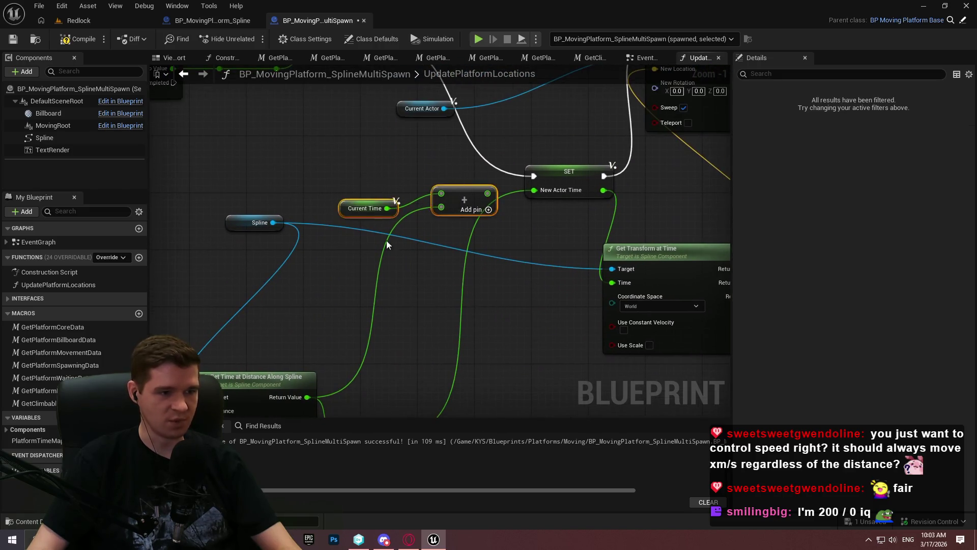
click(422, 145)
mouse_move(430, 91)
mouse_down()
mouse_move(308, 226)
mouse_move(329, 228)
mouse_up()
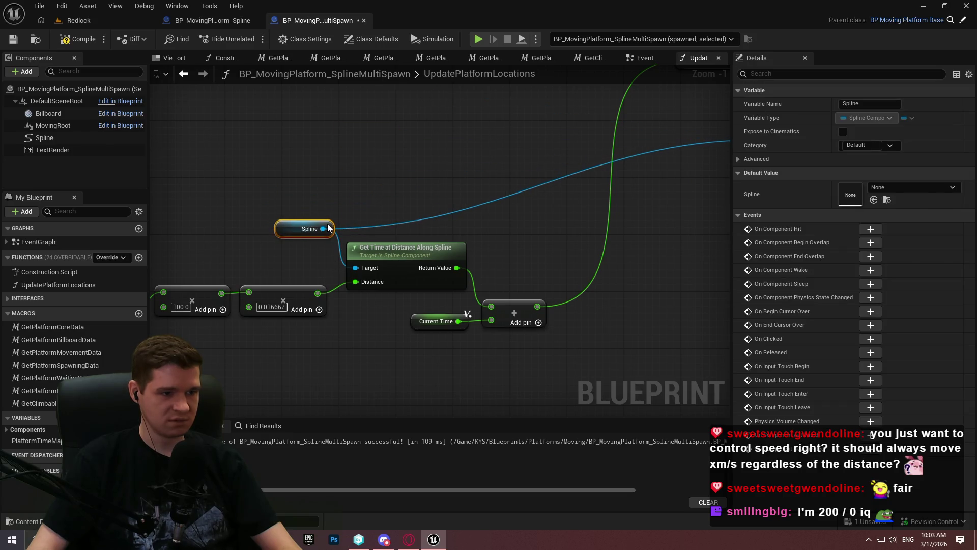
click(425, 236)
double_click(421, 220)
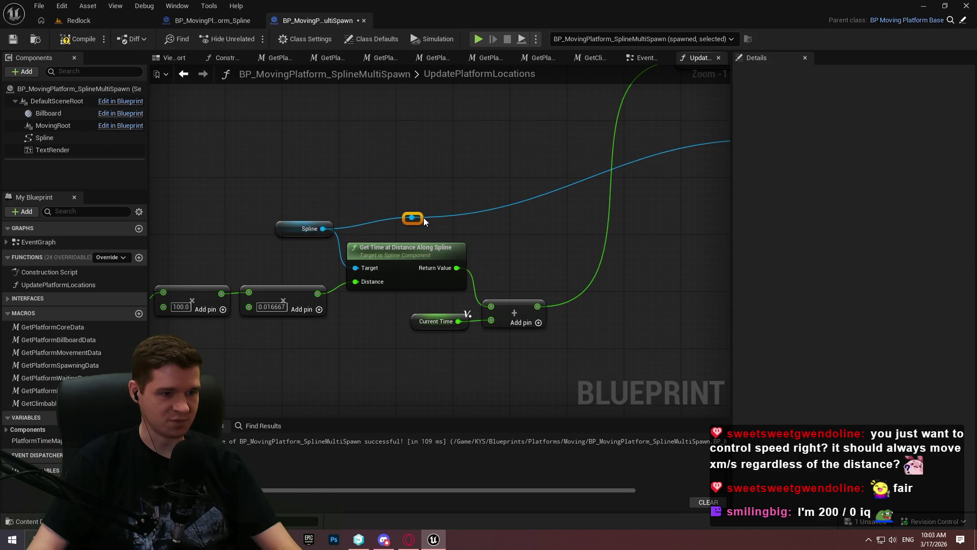
drag(420, 220, 465, 230)
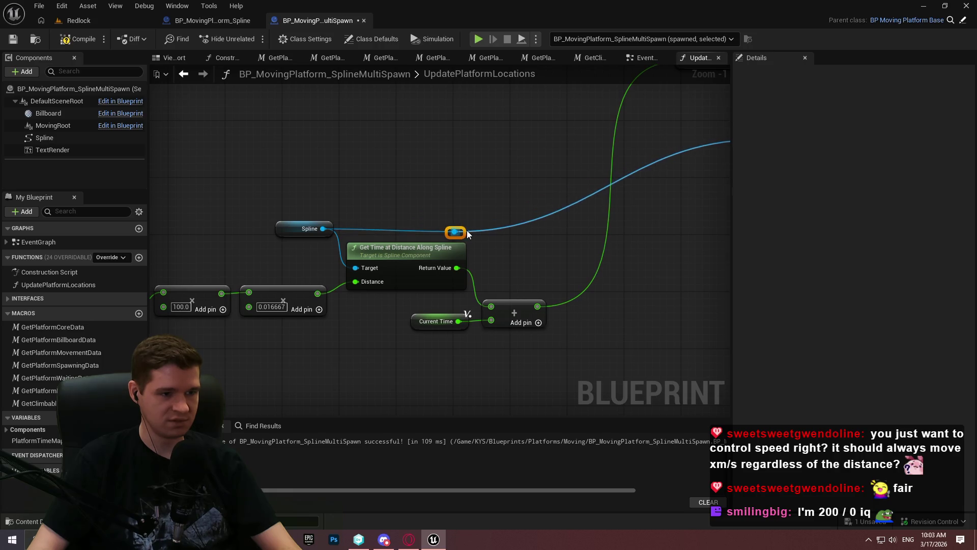
Step: Regroup the map ADD node with its three variables and put SET New Actor Time on the execution line
scroll(465, 231, down, 2)
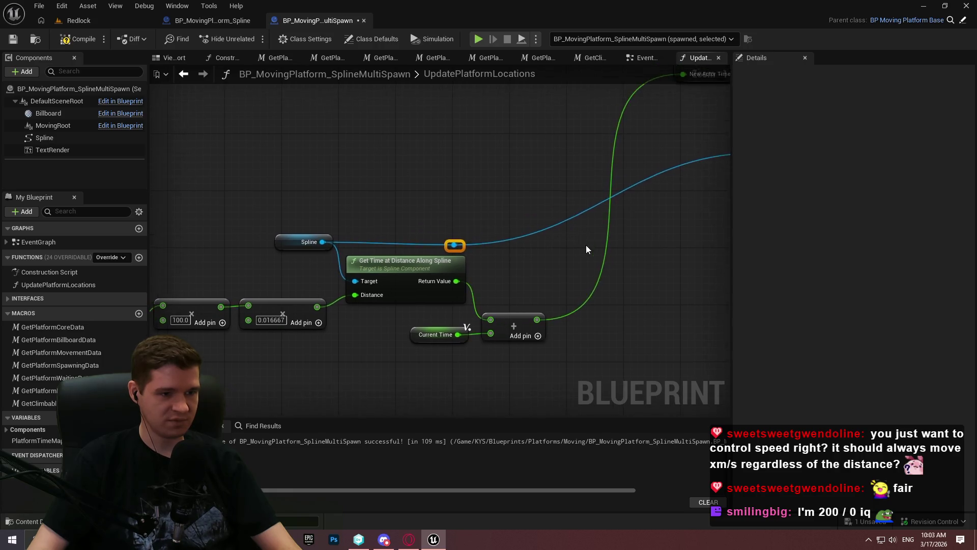
mouse_move(621, 312)
mouse_down()
mouse_move(387, 243)
mouse_move(234, 227)
mouse_up()
scroll(414, 182, up, 4)
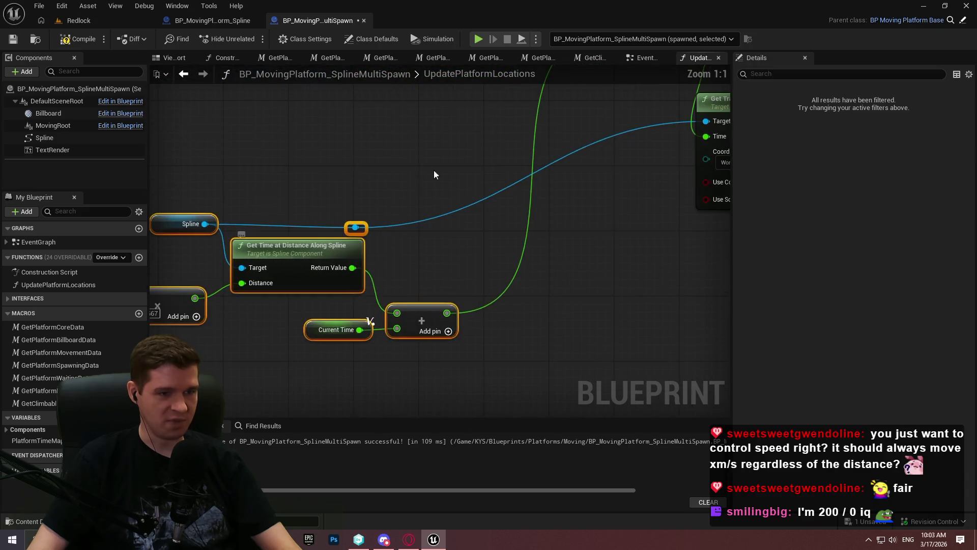
mouse_move(629, 146)
mouse_down()
mouse_move(552, 230)
mouse_move(571, 188)
mouse_up()
mouse_move(621, 305)
mouse_down()
mouse_move(563, 257)
mouse_move(396, 178)
mouse_up()
drag(536, 206, 634, 179)
mouse_move(599, 278)
mouse_down()
mouse_move(485, 183)
mouse_move(513, 203)
mouse_move(520, 195)
mouse_up()
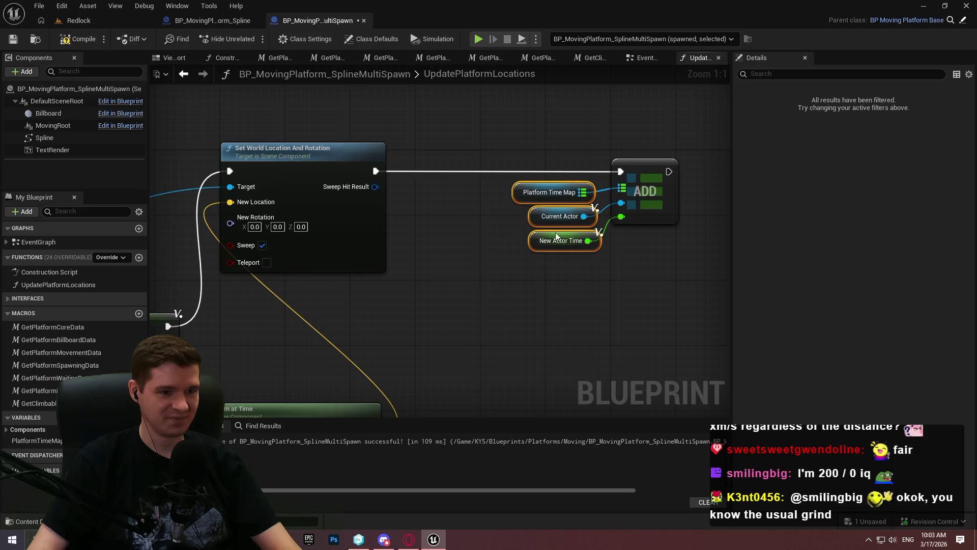
drag(471, 280, 545, 137)
drag(536, 206, 710, 313)
Step: Line up Get Transform at Time and Current Actor beside Set World Location And Rotation
drag(338, 133, 560, 147)
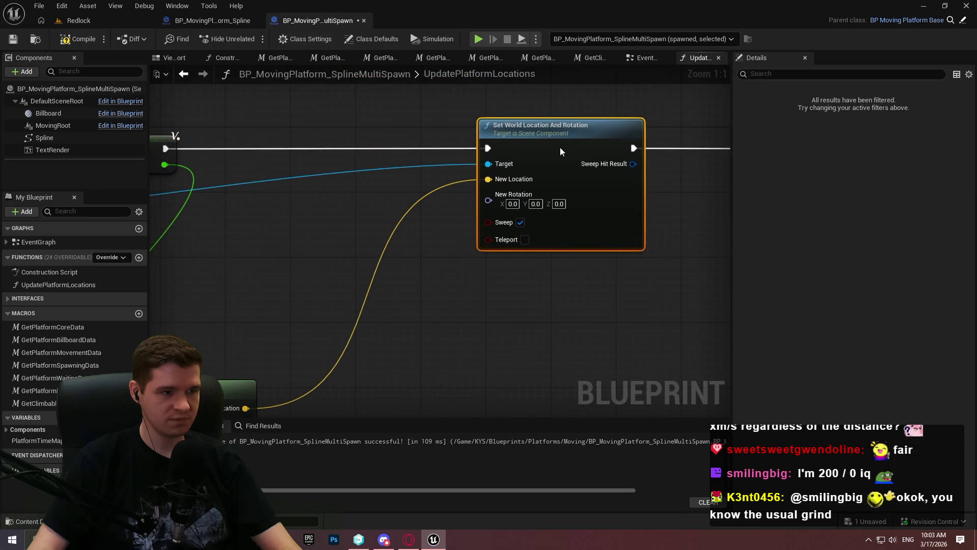
drag(344, 188, 545, 202)
mouse_move(362, 403)
mouse_down()
mouse_move(590, 173)
mouse_move(538, 191)
mouse_up()
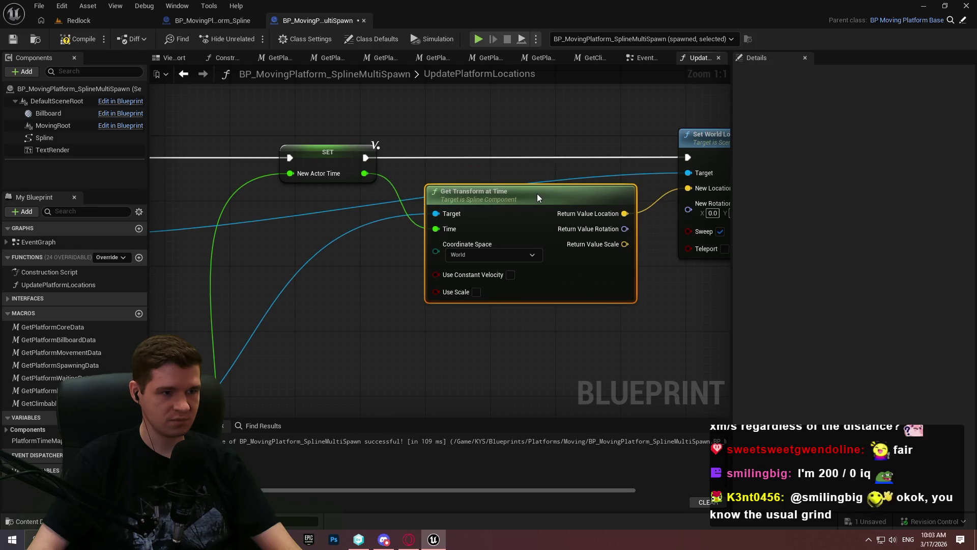
drag(224, 285, 657, 286)
click(474, 239)
drag(473, 239, 489, 230)
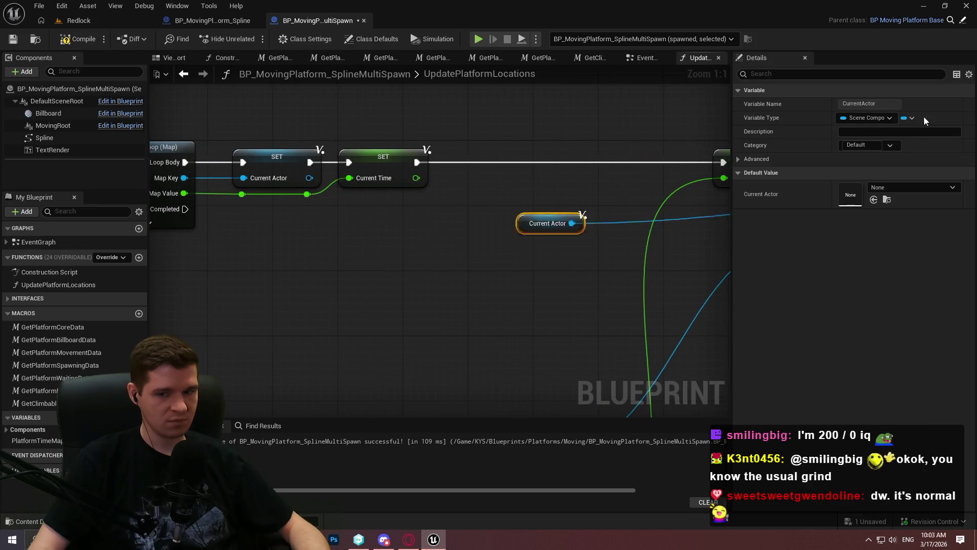
drag(656, 204, 250, 203)
drag(675, 176, 521, 177)
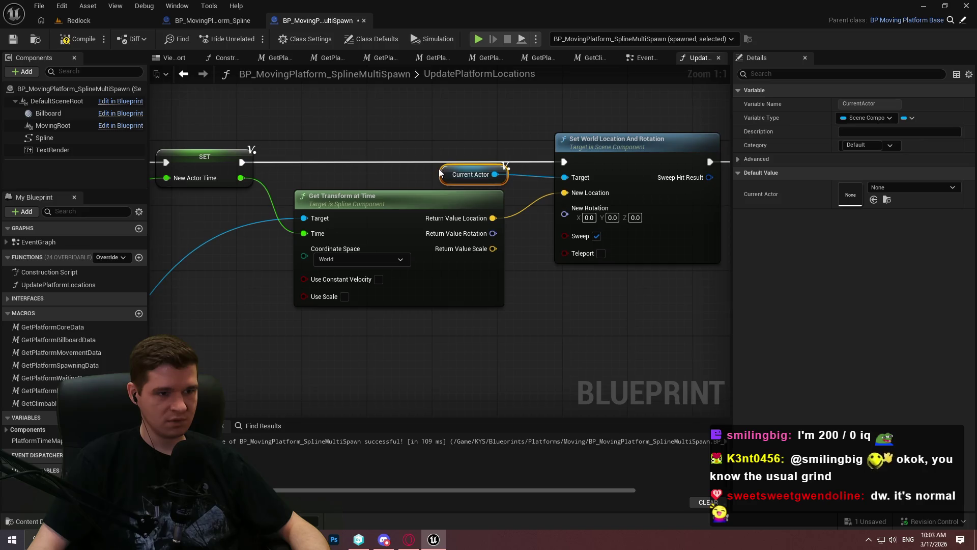
mouse_move(429, 121)
mouse_down()
mouse_move(438, 199)
mouse_move(447, 214)
mouse_move(467, 209)
mouse_up()
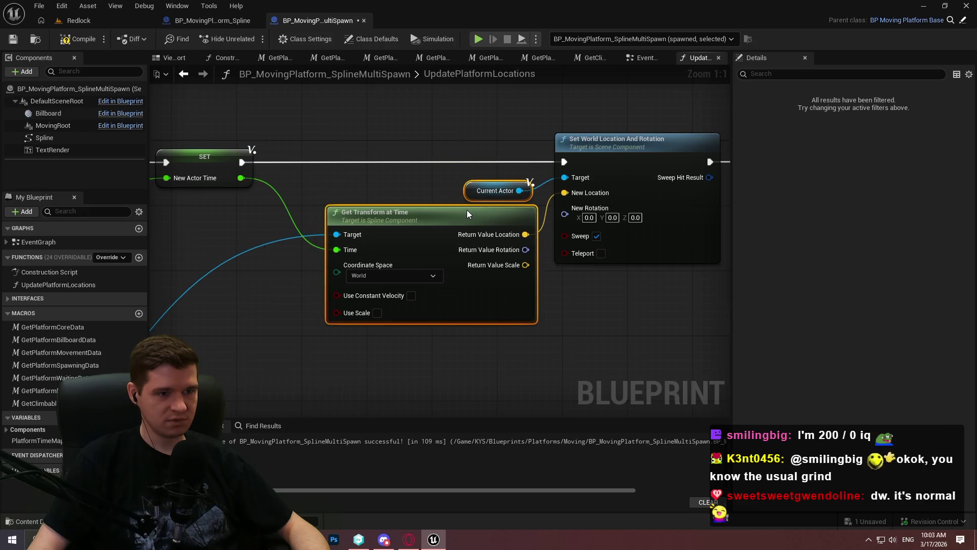
click(336, 148)
Step: Shift the movement-data chain, Spline and Current Time group down and right
scroll(612, 218, down, 4)
scroll(584, 242, up, 2)
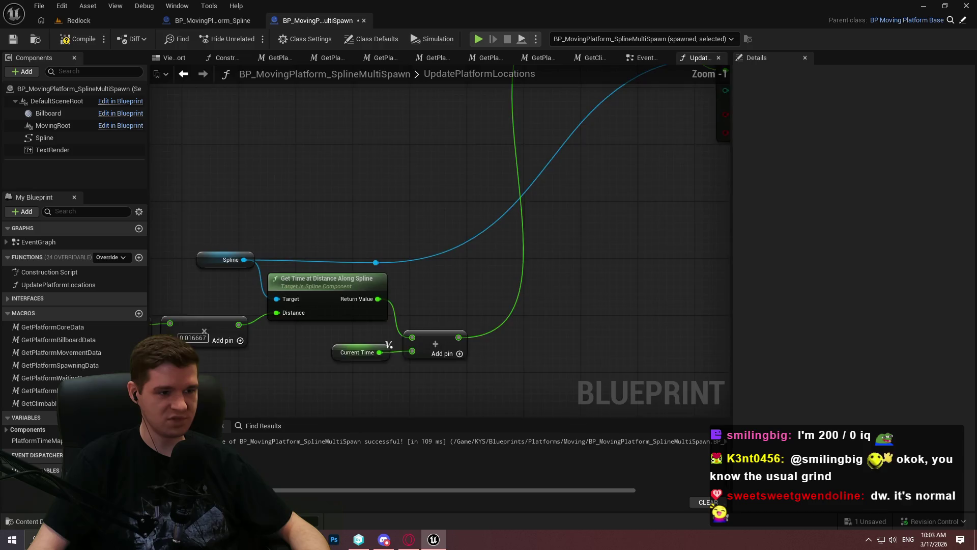
drag(233, 215, 461, 175)
mouse_move(232, 146)
mouse_down()
mouse_move(663, 343)
mouse_move(722, 332)
mouse_up()
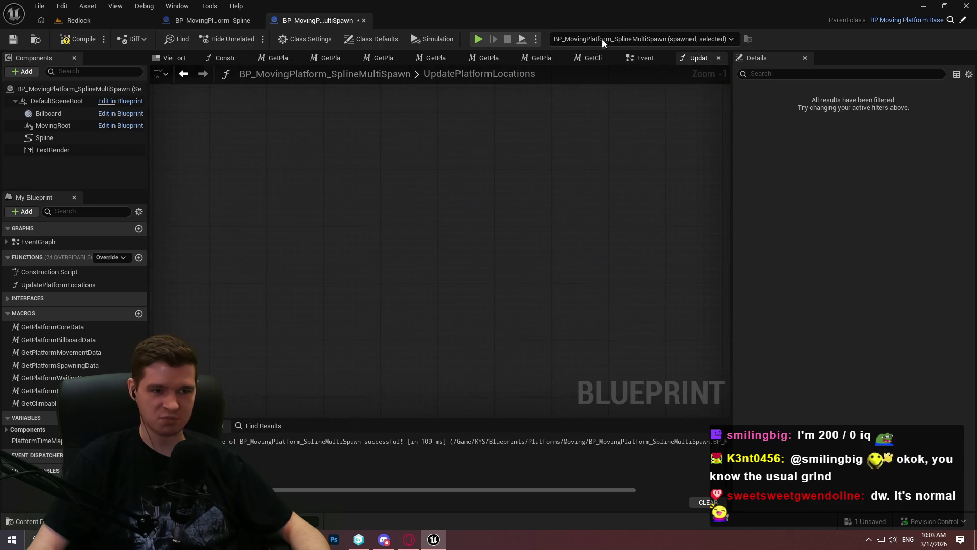
drag(533, 268, 575, 331)
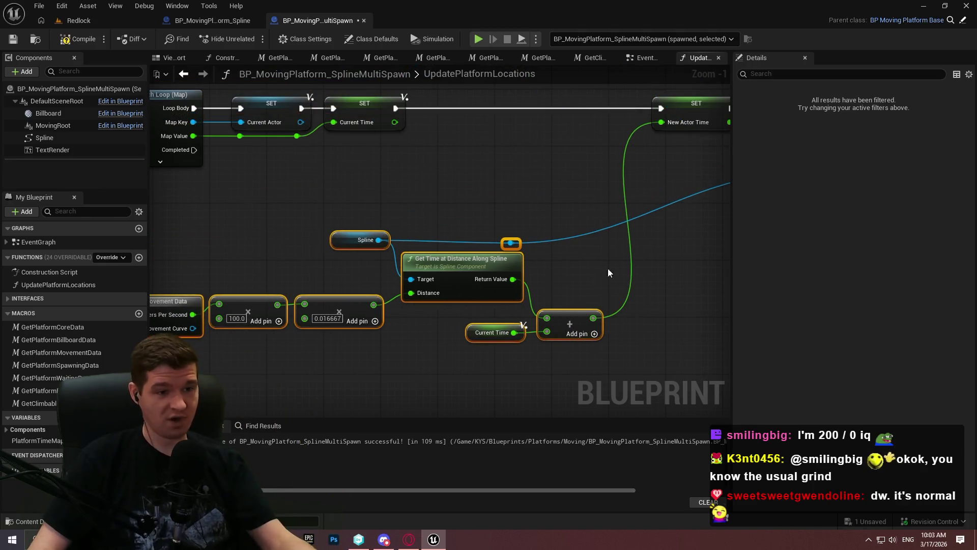
mouse_move(689, 246)
mouse_down()
mouse_move(603, 246)
mouse_move(458, 279)
mouse_up()
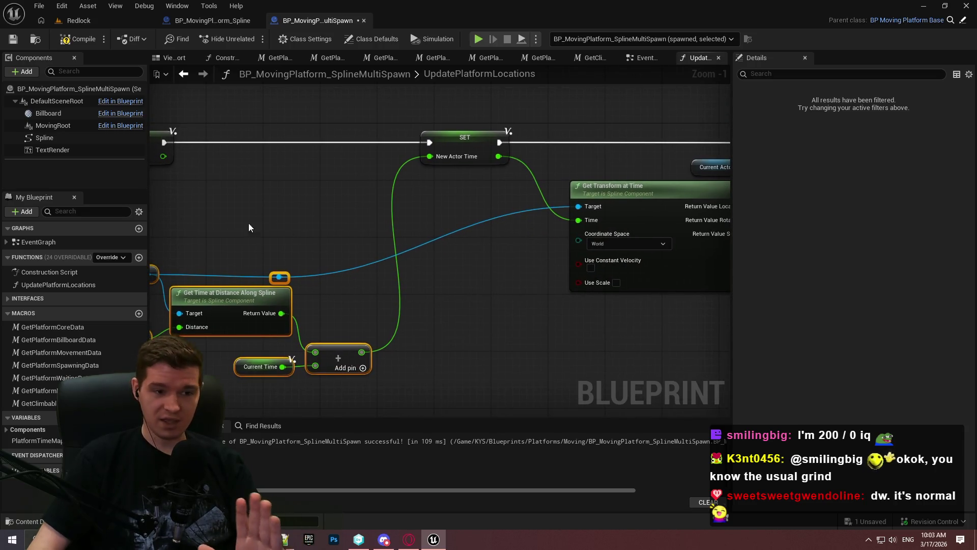
mouse_move(396, 254)
mouse_down()
mouse_move(501, 248)
mouse_move(383, 280)
mouse_up()
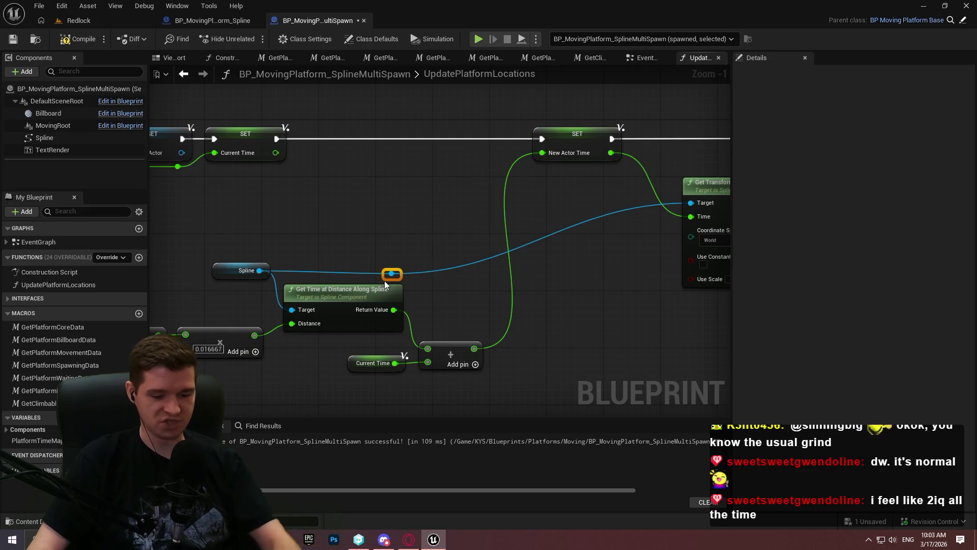
Step: Remove the Spline wire reroute and wire a duplicated Spline node into Get Transform at Time's Target
key(Delete)
drag(213, 275, 213, 275)
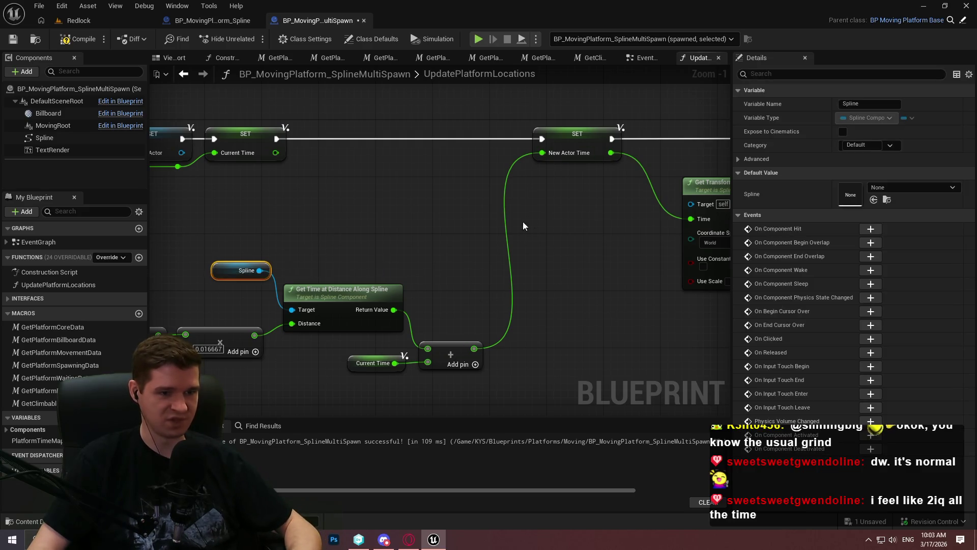
key(ctrl+c)
key(ctrl+v)
drag(573, 228, 691, 205)
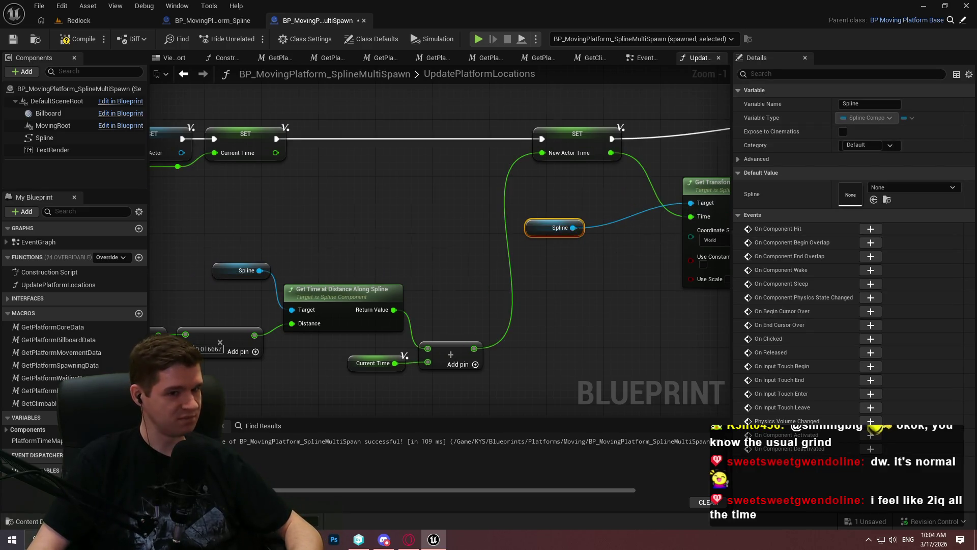
drag(533, 243, 604, 214)
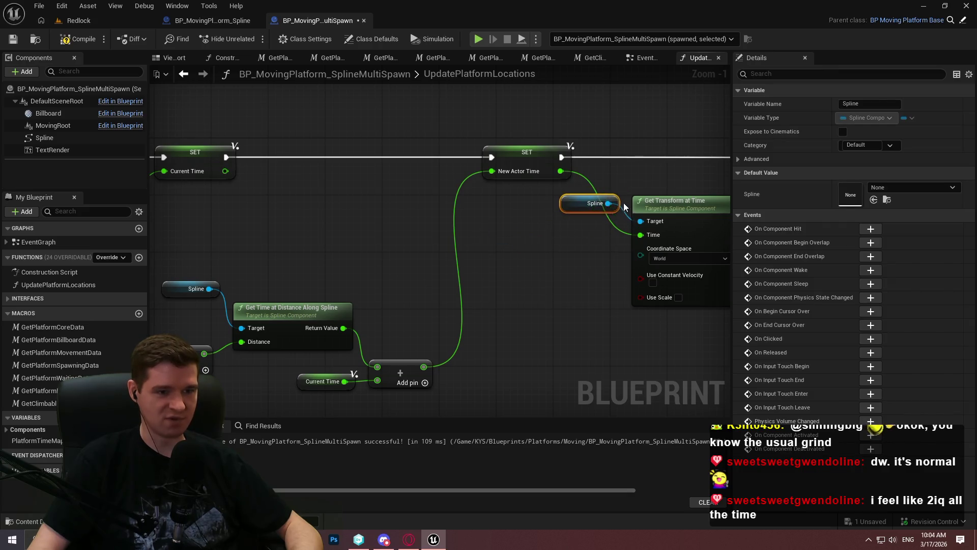
Step: Route the Time wire through a reroute point dropped below the Get Transform and Set World Location nodes
scroll(627, 203, down, 2)
mouse_move(569, 334)
mouse_down()
mouse_move(109, 85)
mouse_move(267, 103)
mouse_move(237, 121)
mouse_up()
scroll(270, 193, up, 3)
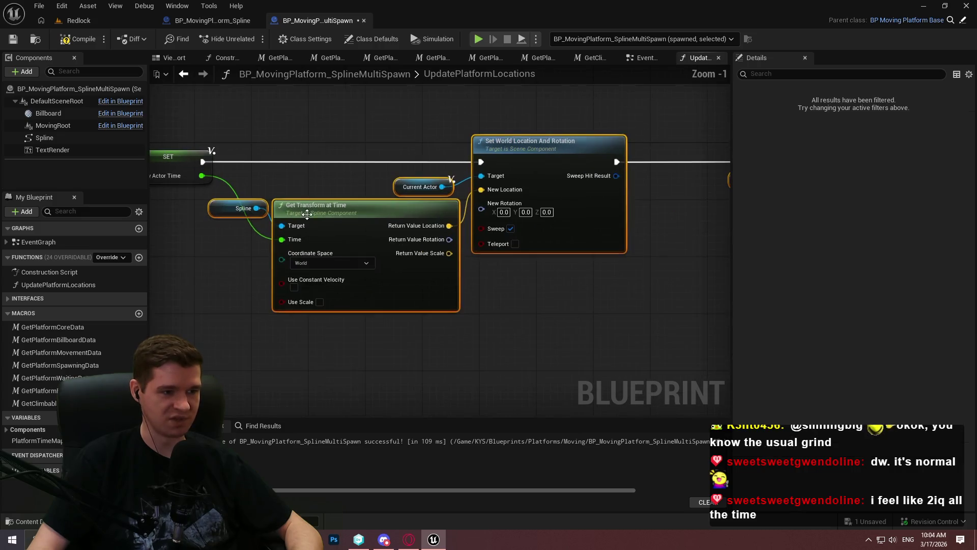
double_click(273, 209)
drag(270, 202, 280, 253)
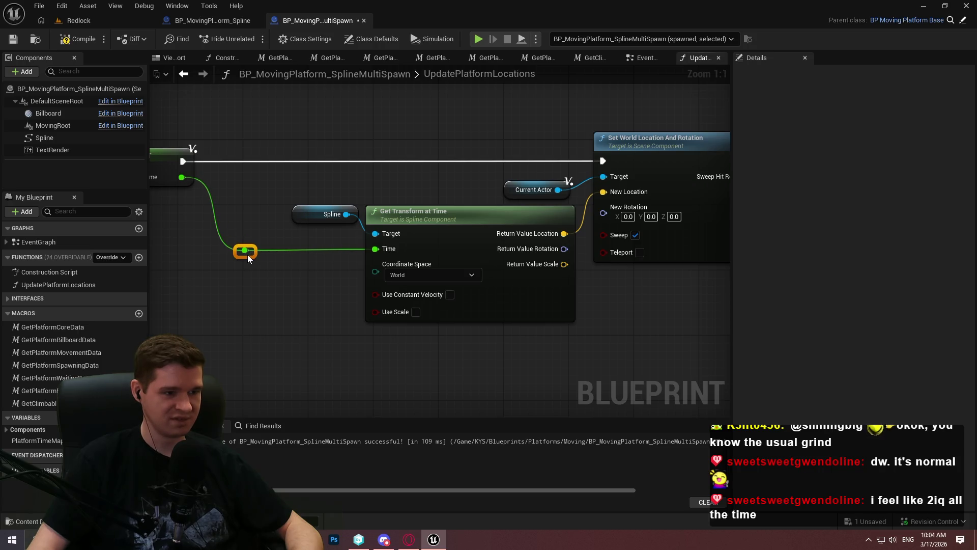
scroll(314, 277, down, 3)
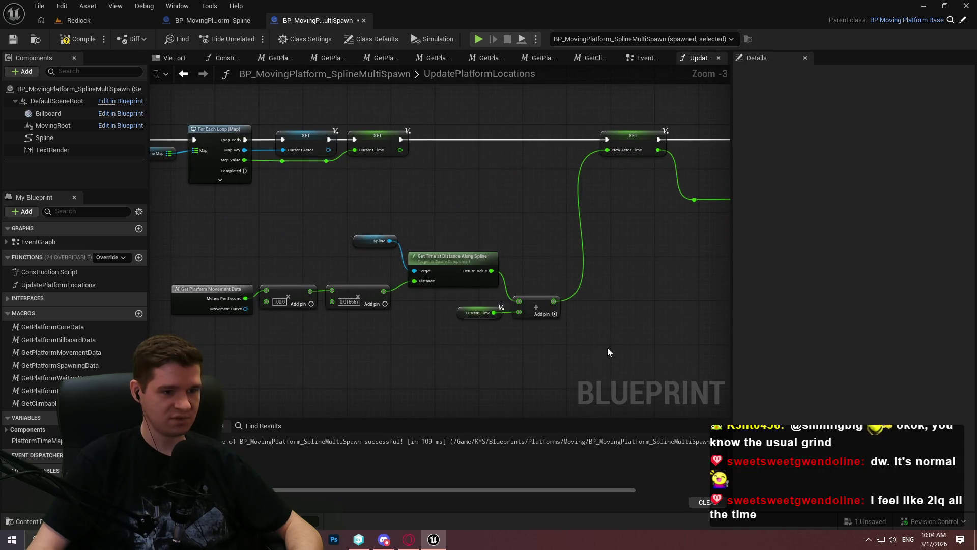
scroll(608, 352, down, 2)
Step: Move the lower row of time calculation nodes up toward SET Current Time
mouse_move(689, 209)
mouse_down()
mouse_move(308, 146)
mouse_move(621, 175)
mouse_move(214, 174)
mouse_up()
scroll(621, 174, up, 4)
mouse_move(692, 214)
mouse_down()
mouse_move(258, 214)
mouse_move(279, 199)
mouse_up()
scroll(279, 199, down, 2)
drag(215, 228, 554, 382)
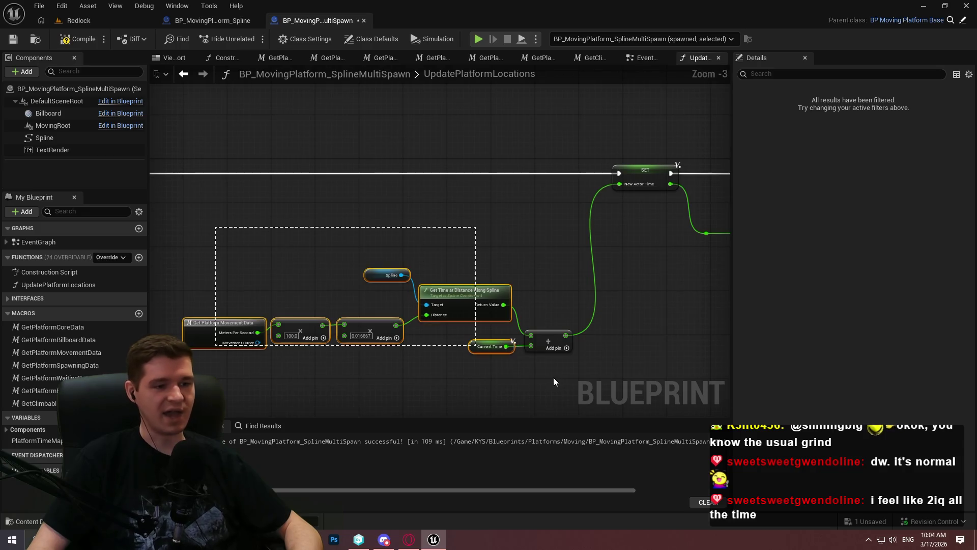
mouse_move(544, 338)
mouse_down()
mouse_move(559, 224)
mouse_move(573, 263)
mouse_move(551, 235)
mouse_move(570, 196)
mouse_move(559, 212)
mouse_up()
Step: Fine-tune the Add, Current Time and Spline positions next to Get Time at Distance
scroll(553, 251, up, 1)
scroll(553, 251, up, 1)
click(557, 258)
drag(505, 260, 505, 253)
click(545, 276)
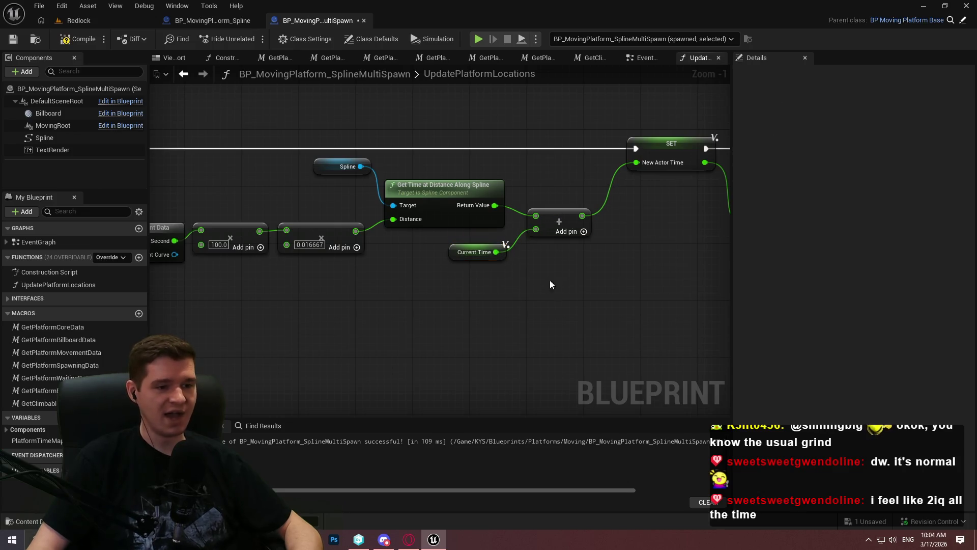
drag(366, 159, 353, 195)
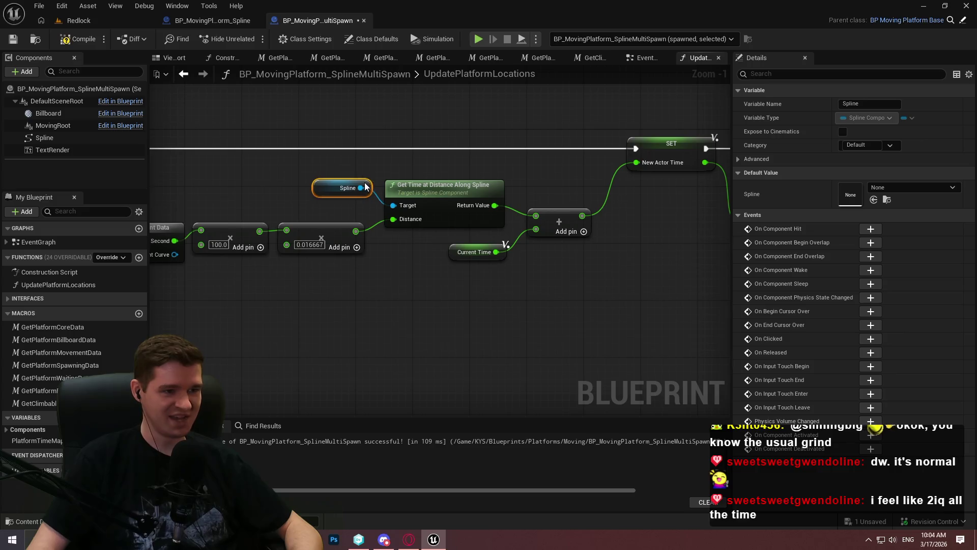
click(401, 307)
Step: Review the graph starting from the Platform Time Map IS NOT EMPTY check
scroll(545, 294, down, 2)
drag(250, 243, 221, 197)
scroll(565, 217, up, 3)
scroll(632, 251, down, 3)
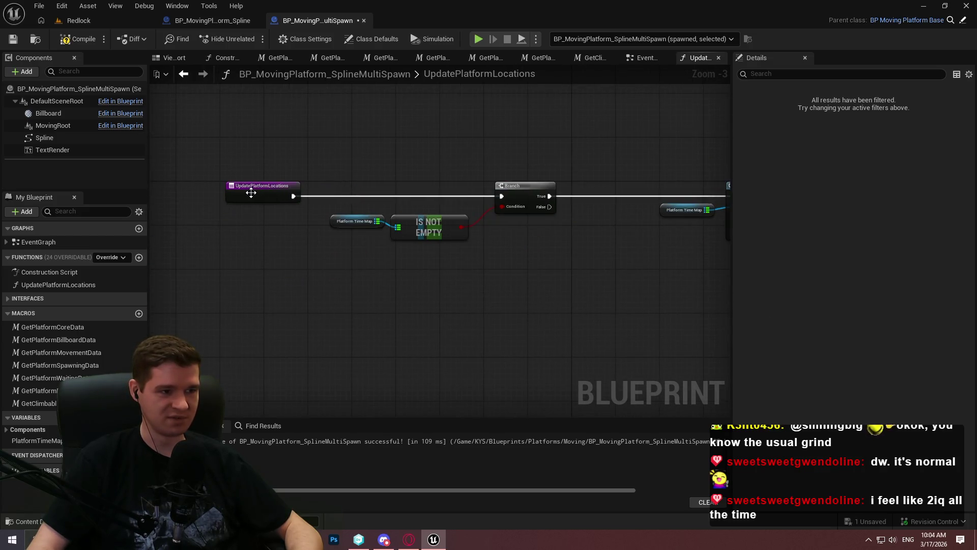
scroll(600, 332, down, 2)
mouse_move(517, 301)
mouse_down()
mouse_move(530, 283)
mouse_move(352, 248)
mouse_up()
scroll(530, 283, up, 4)
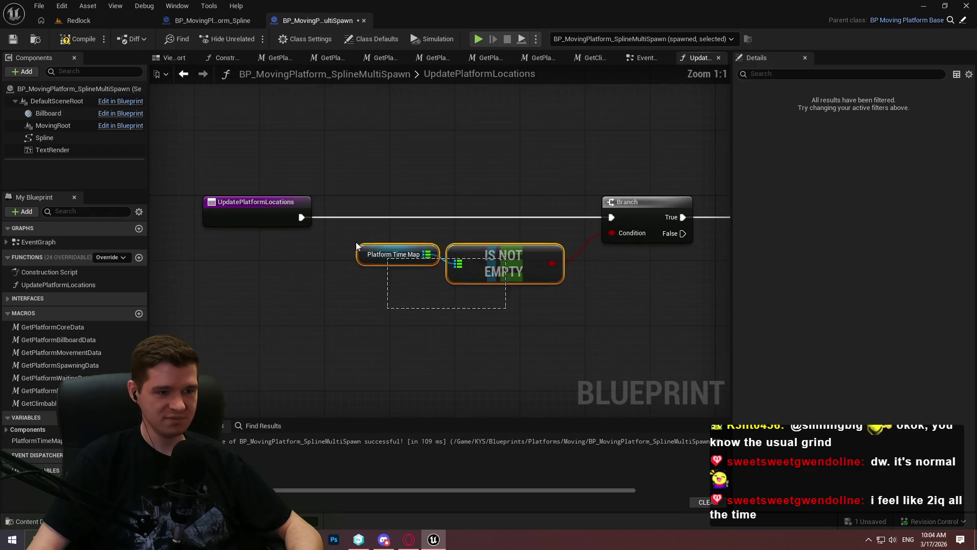
Step: Follow the execution line through the SET nodes and Get Transform at Time, returning to the distance nodes
mouse_move(530, 247)
mouse_down()
mouse_move(611, 339)
mouse_move(388, 360)
mouse_move(443, 295)
mouse_move(611, 266)
mouse_up()
drag(585, 357, 528, 281)
scroll(530, 285, down, 3)
scroll(282, 227, up, 3)
scroll(106, 262, up, 1)
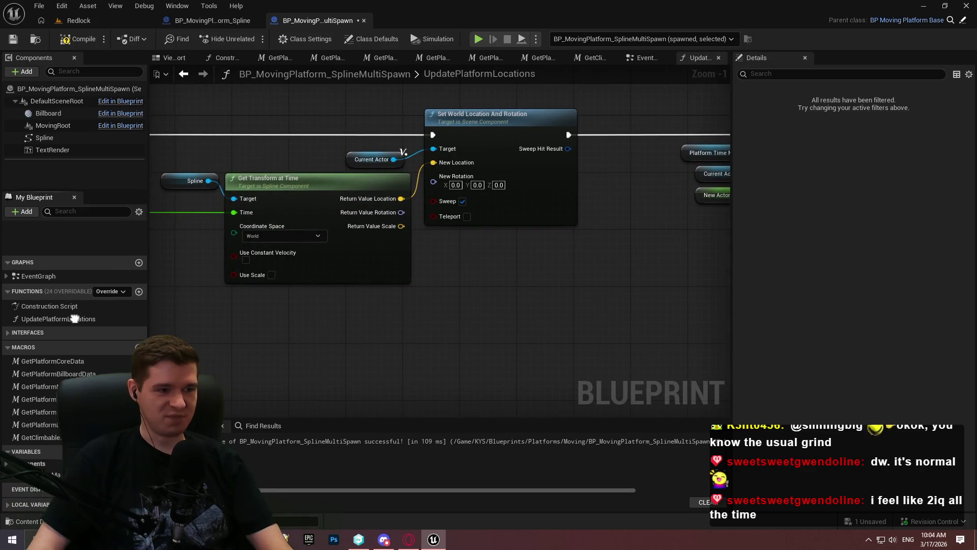
scroll(509, 329, down, 3)
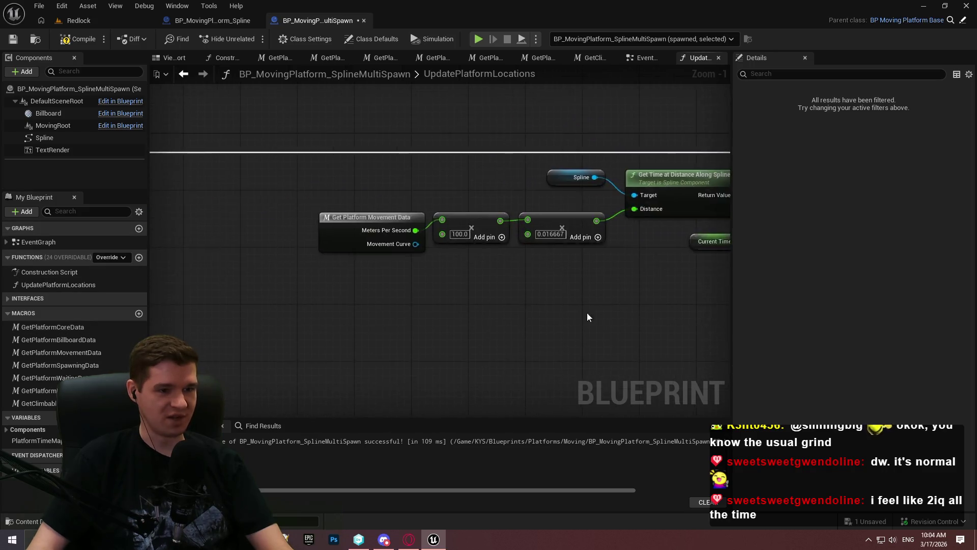
key(alt+Left)
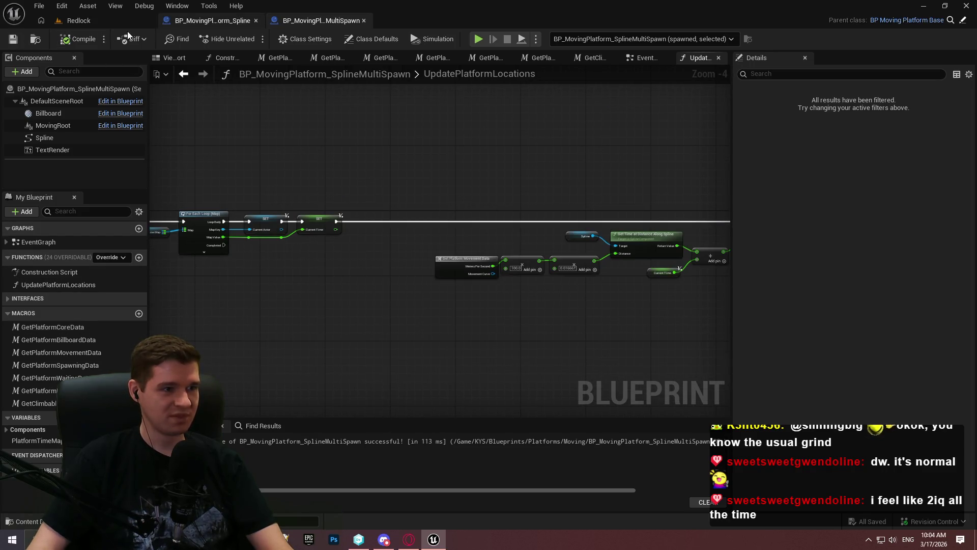
scroll(482, 207, up, 4)
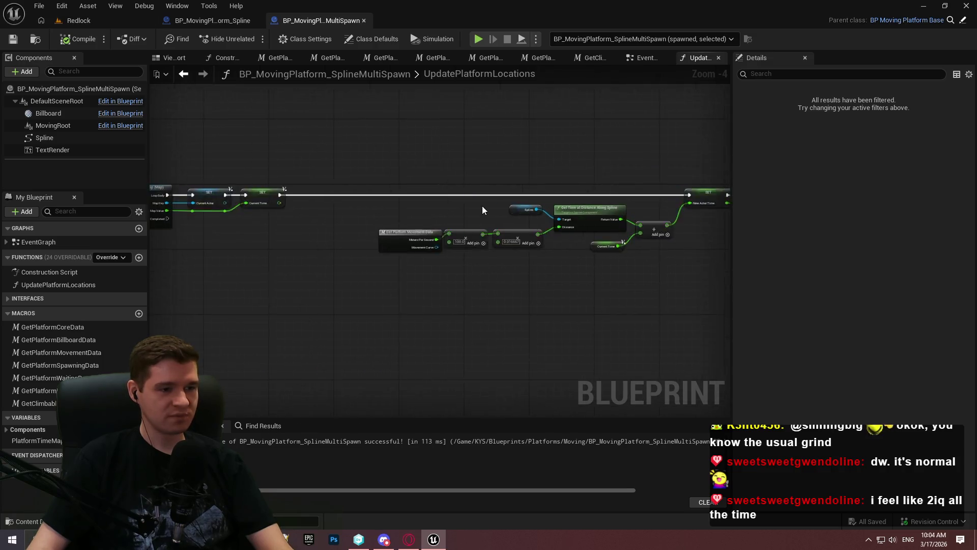
Step: In the Redlock level, frame both spline platforms and check their Meters Per Second value
click(81, 21)
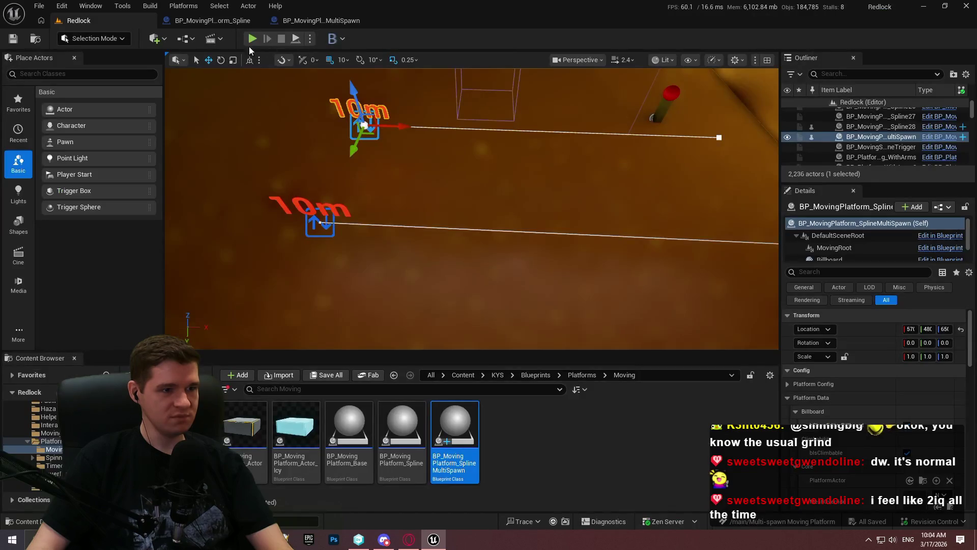
drag(397, 171, 388, 145)
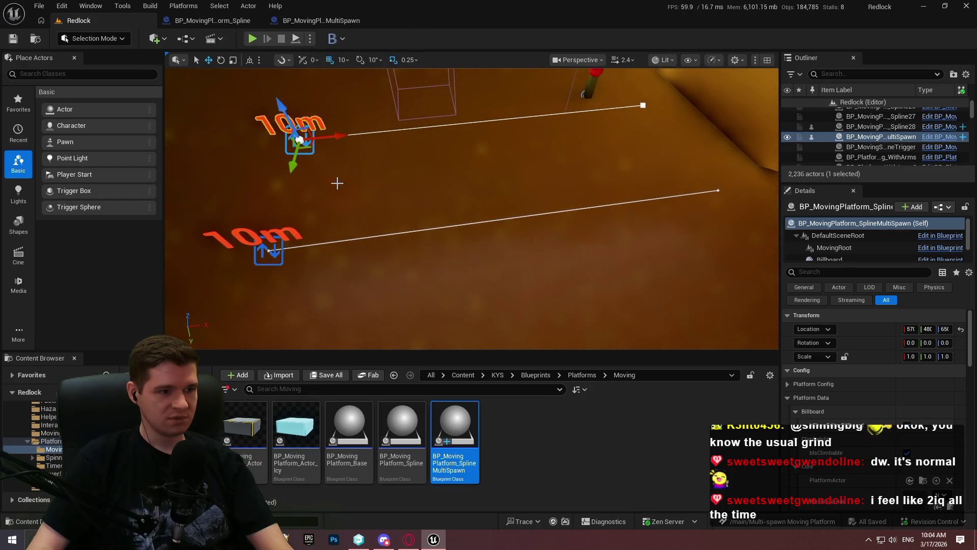
scroll(849, 447, down, 2)
scroll(849, 447, down, 3)
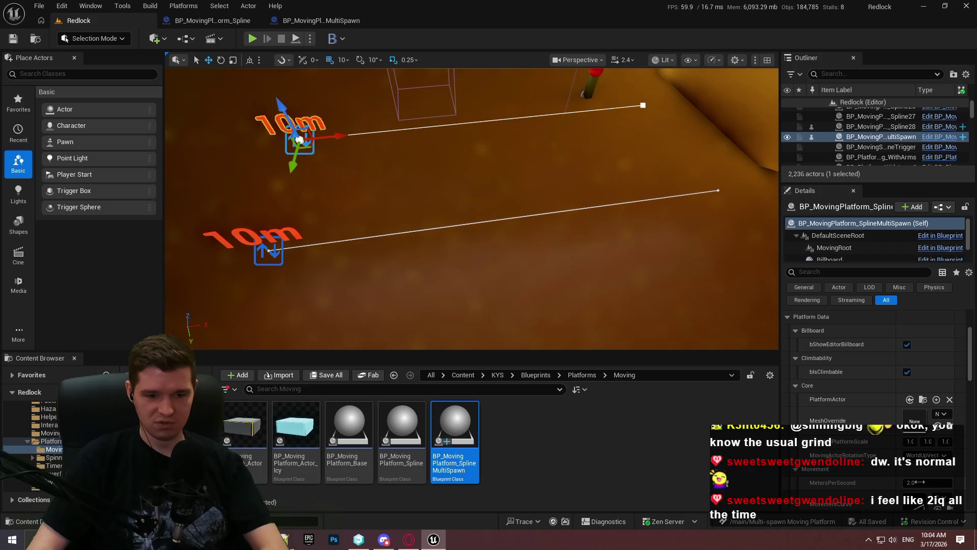
click(919, 482)
Step: Play the level standalone, walk the character around the platforms onto the yellow-edged box, then quit
click(252, 39)
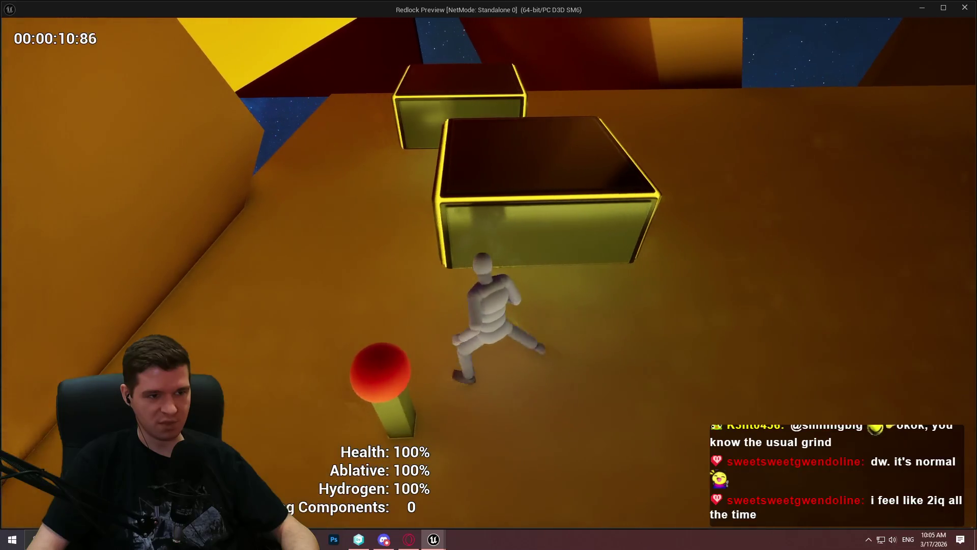
key(s)
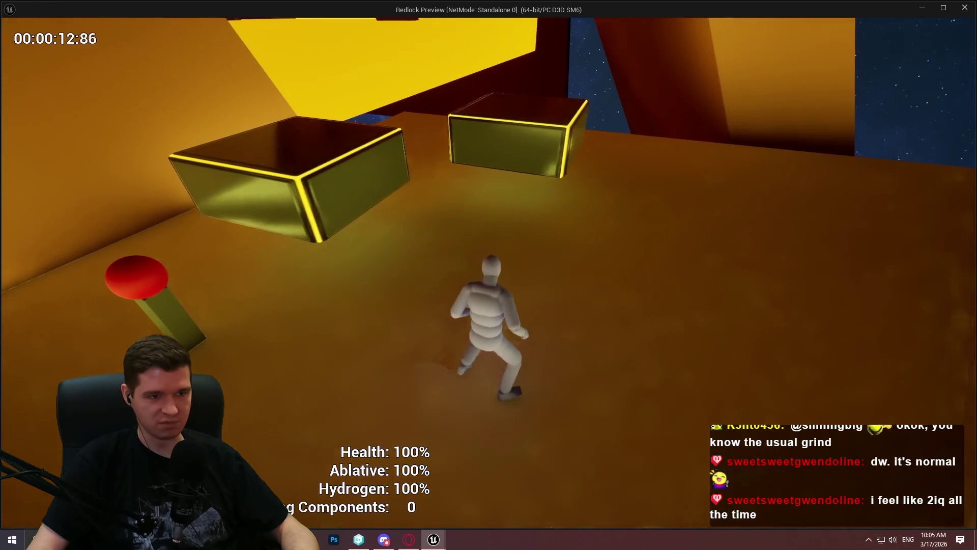
key(w)
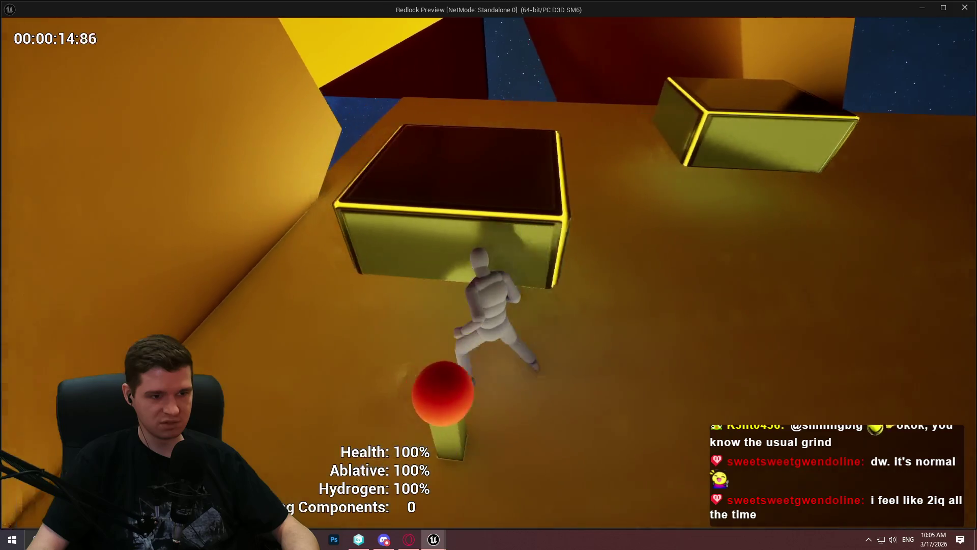
key(w)
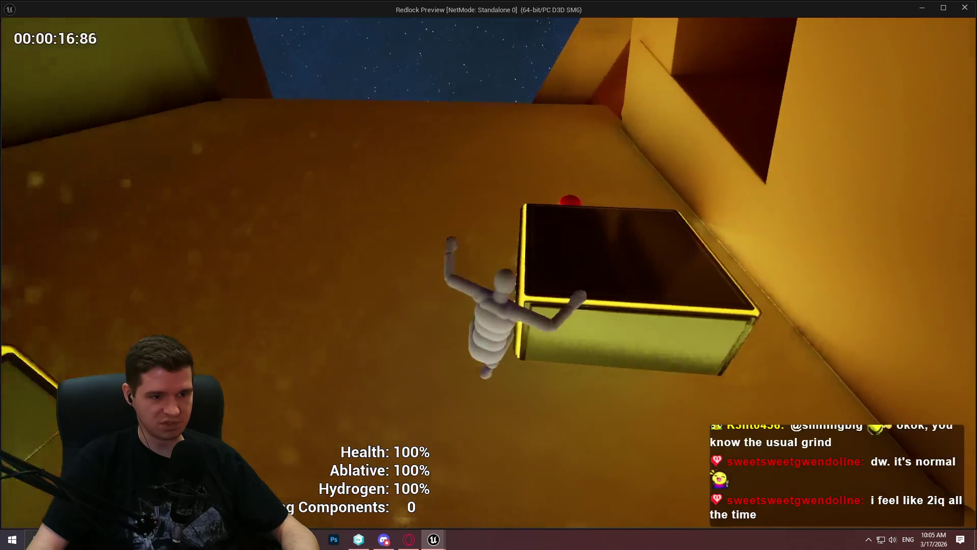
key(w)
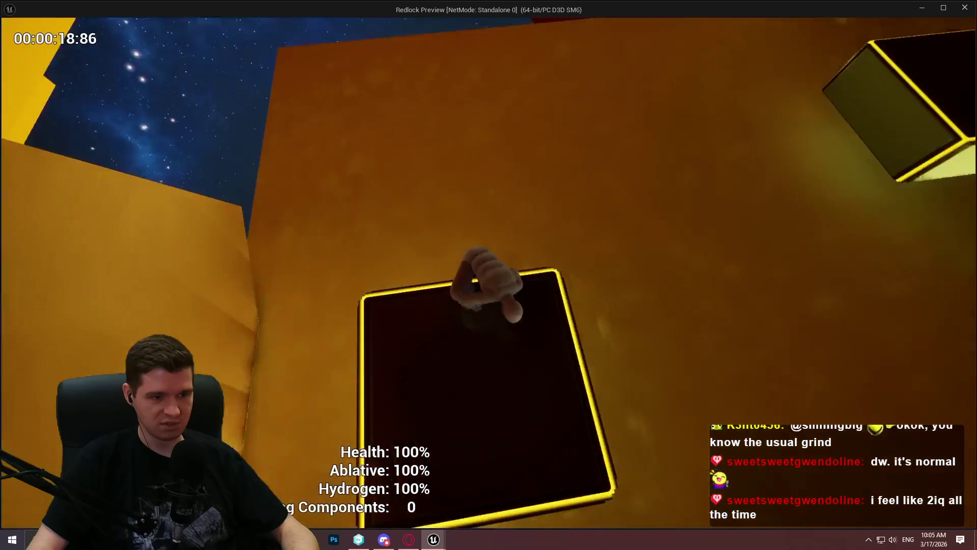
key(Escape)
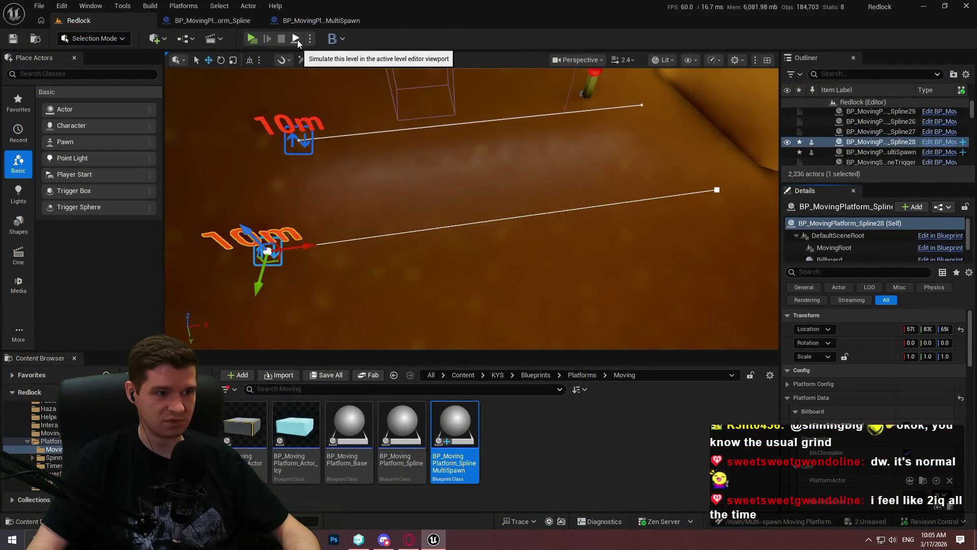
Step: Run a play-in-editor session, then bring up the BP_MovingPlatform_Spline Blueprint graph
key(alt+p)
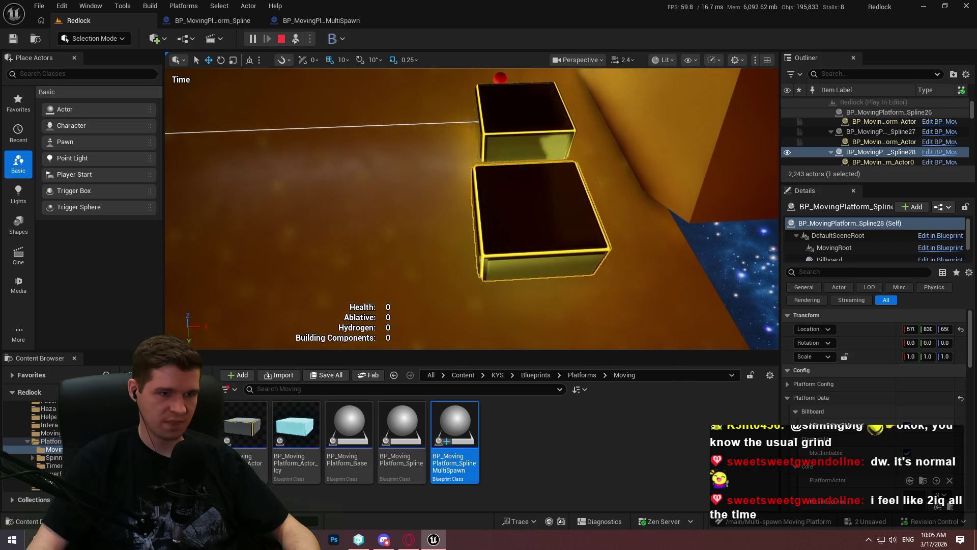
click(428, 245)
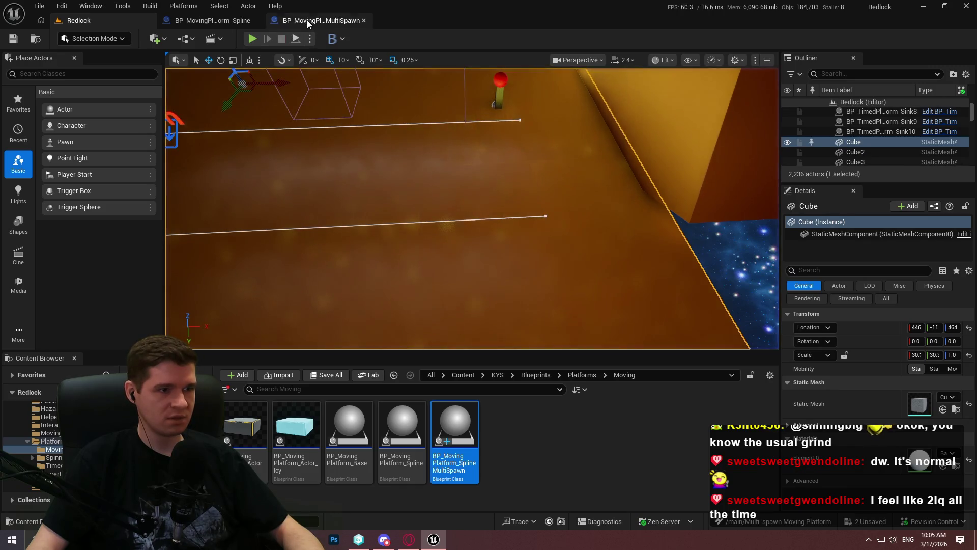
click(307, 20)
click(235, 23)
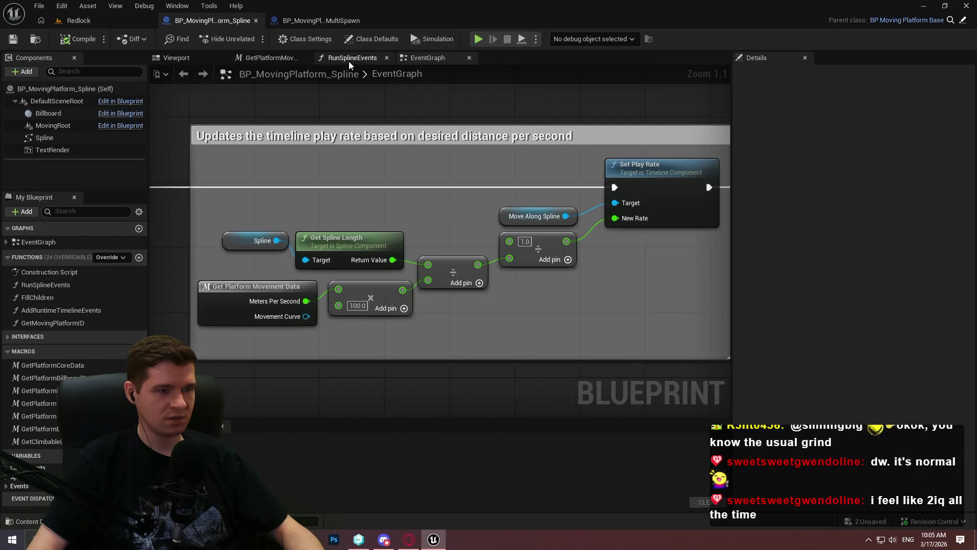
Step: Inspect the Set Timer by Function Name setup in the MultiSpawn EventGraph
click(324, 24)
scroll(391, 99, down, 3)
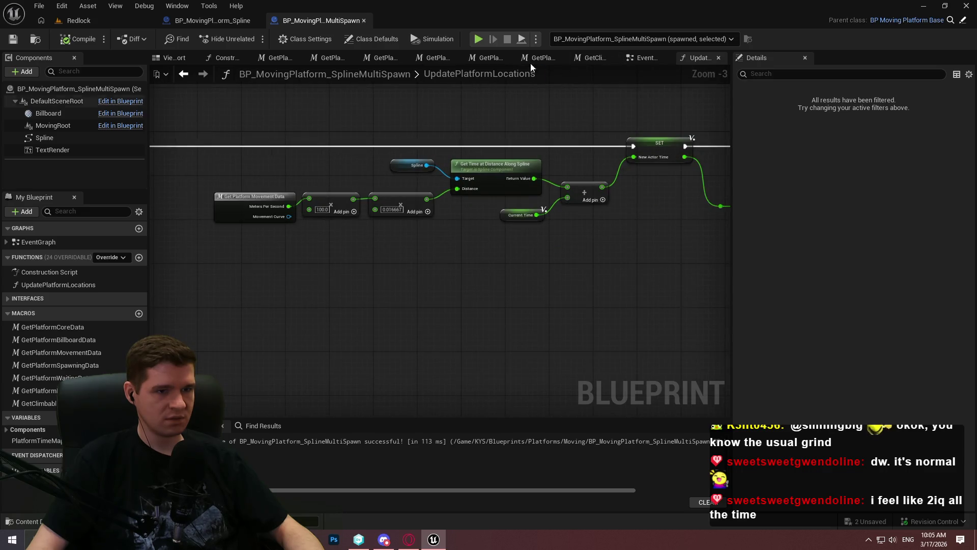
click(644, 57)
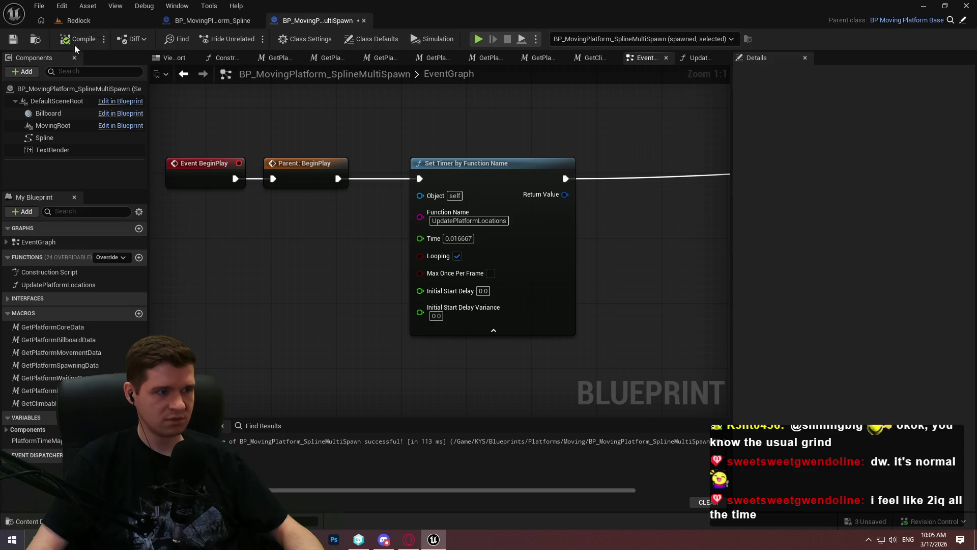
Step: Play Redlock in the editor to watch the platforms, stop, and go back to the MultiSpawn Blueprint
click(78, 21)
key(alt+p)
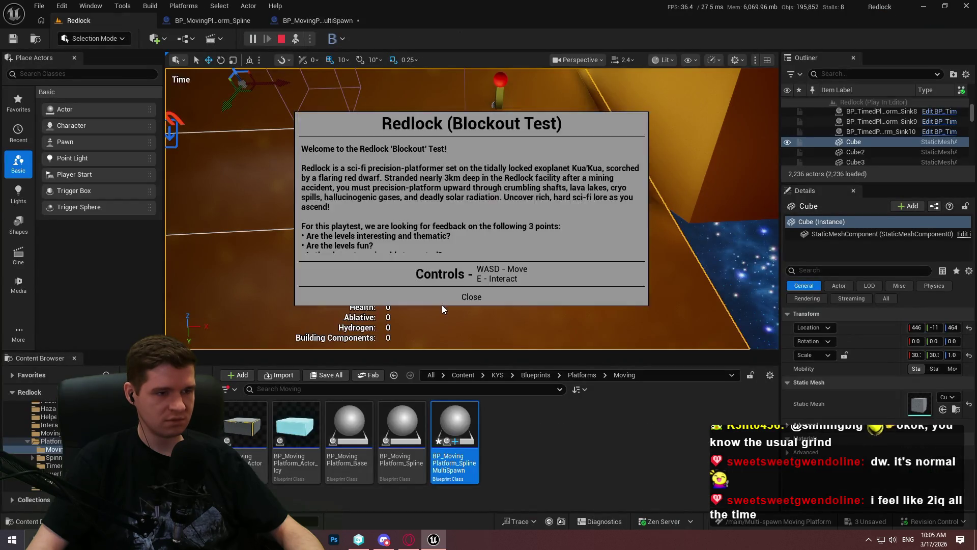
click(469, 300)
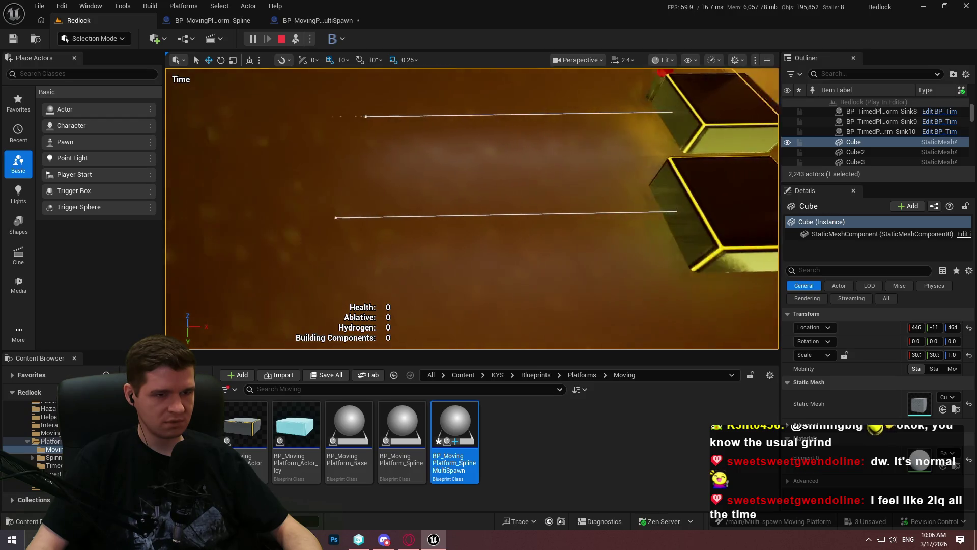
key(Escape)
click(312, 21)
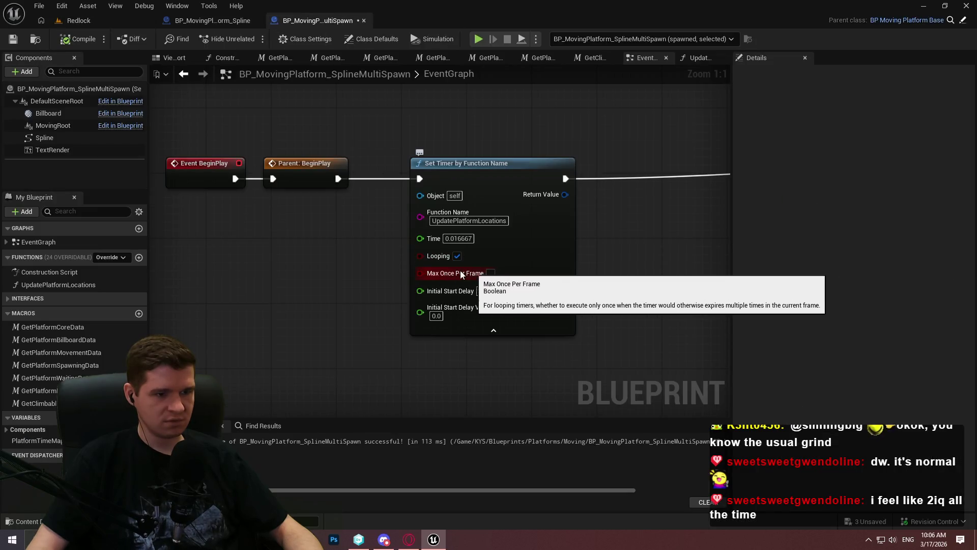
Step: View the two 10m spline platform paths in Redlock, then open Chrome Remote Desktop from the tray
mouse_move(266, 271)
mouse_down()
mouse_move(233, 233)
mouse_move(214, 244)
mouse_up()
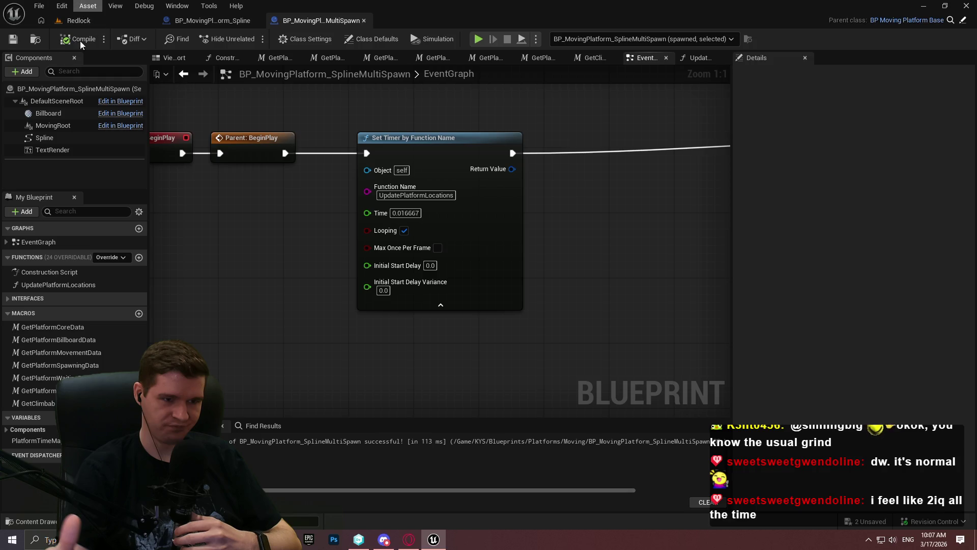
click(94, 15)
mouse_move(480, 207)
mouse_down()
mouse_move(489, 214)
mouse_move(509, 199)
mouse_move(474, 219)
mouse_move(489, 255)
mouse_up()
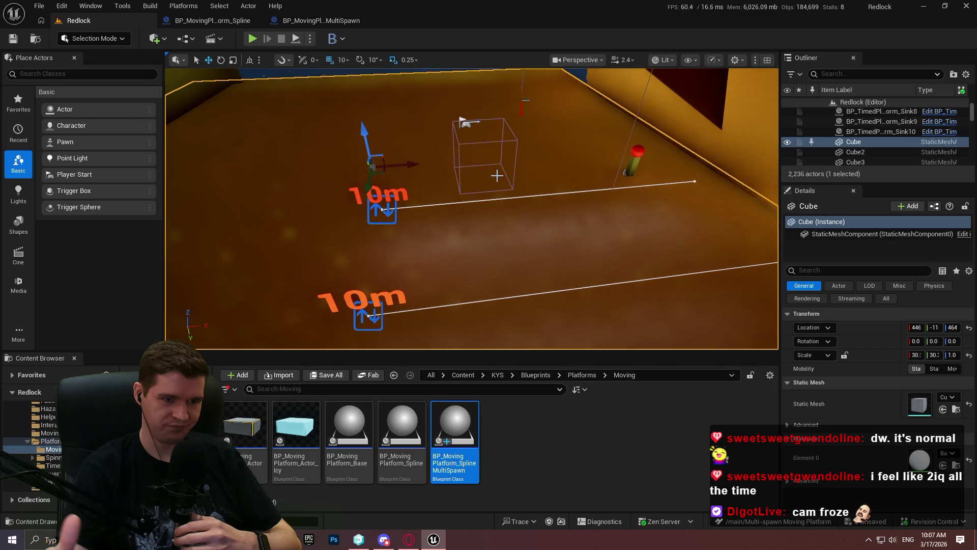
click(868, 539)
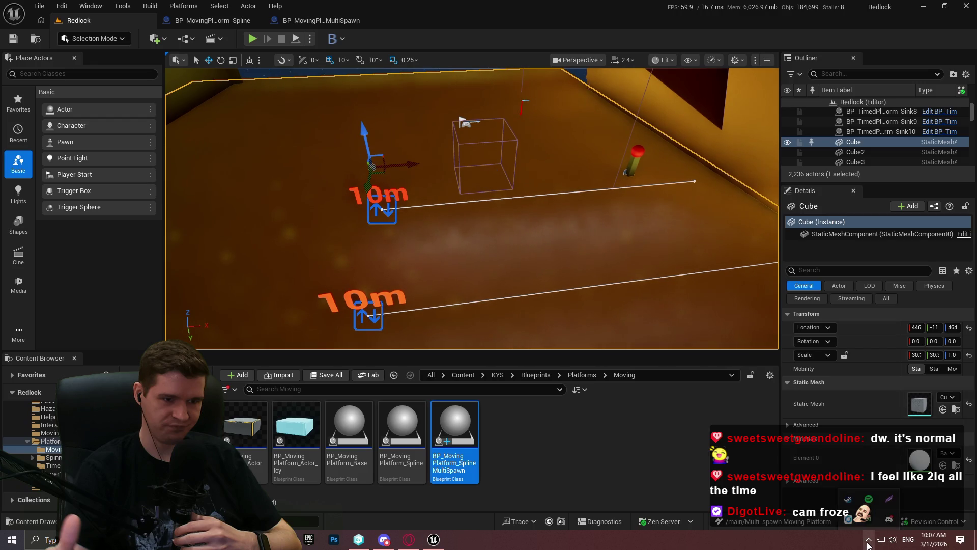
click(851, 521)
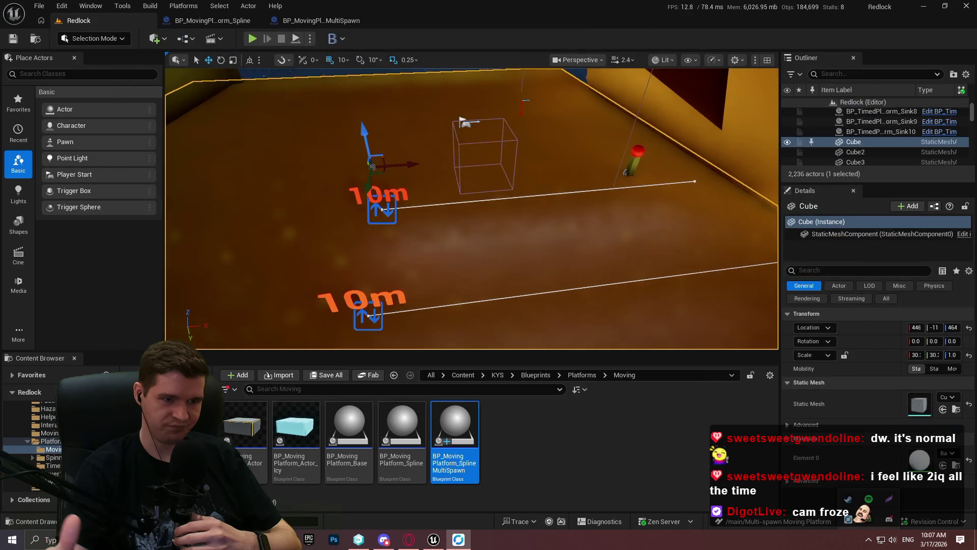
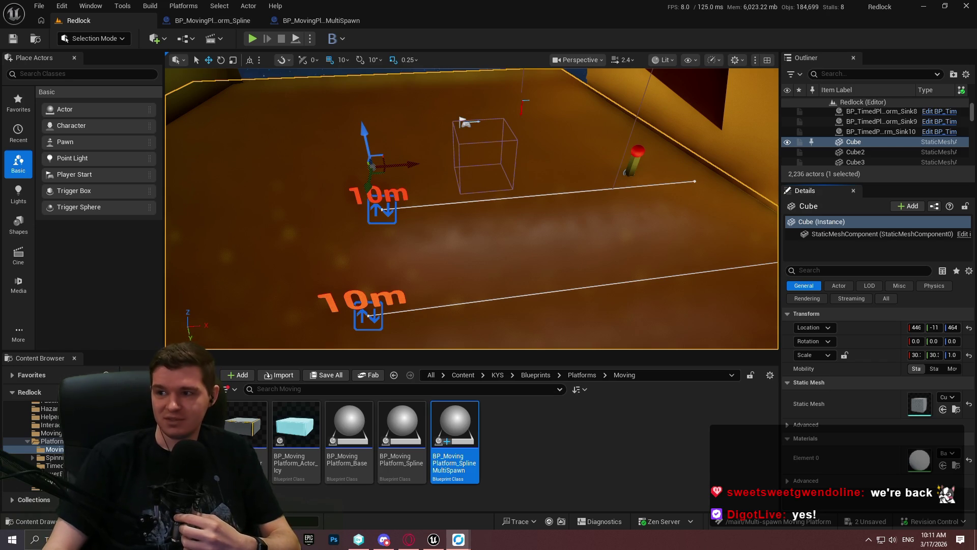
Step: Save all unsaved Redlock levels and assets, then start a Play In Editor test
key(alt+Tab)
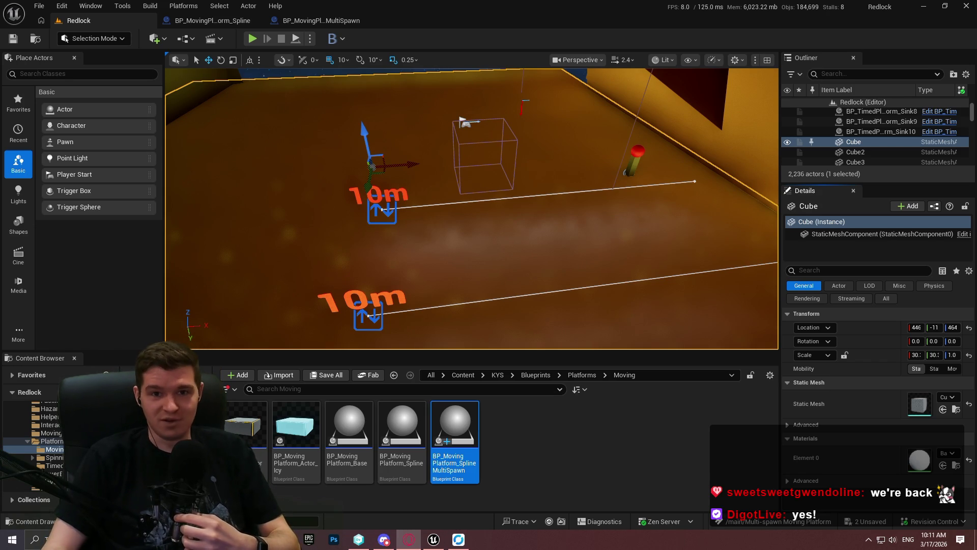
click(612, 438)
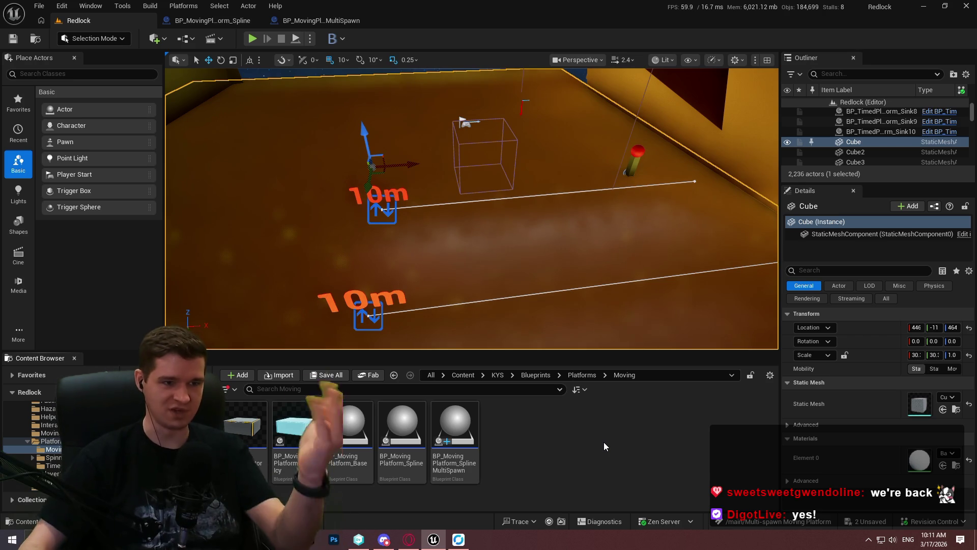
click(39, 6)
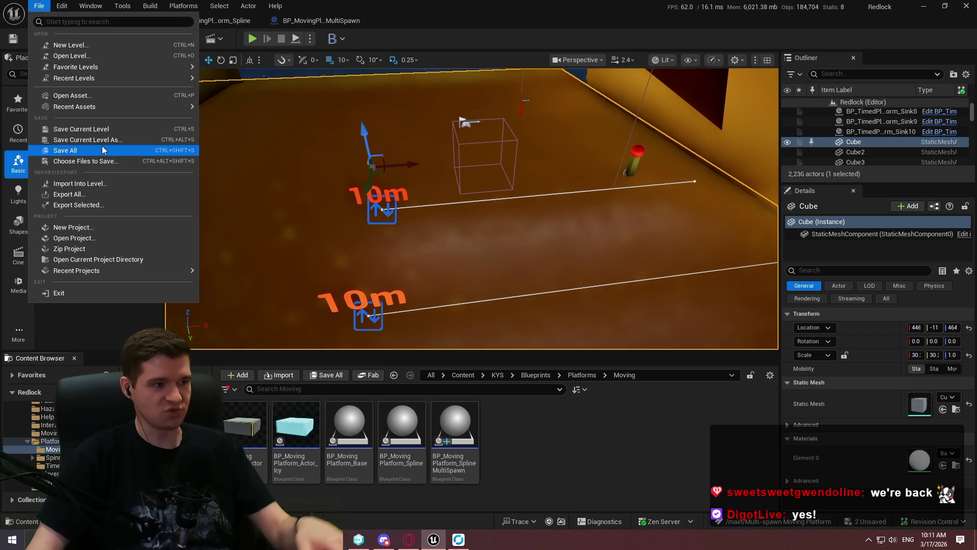
click(61, 150)
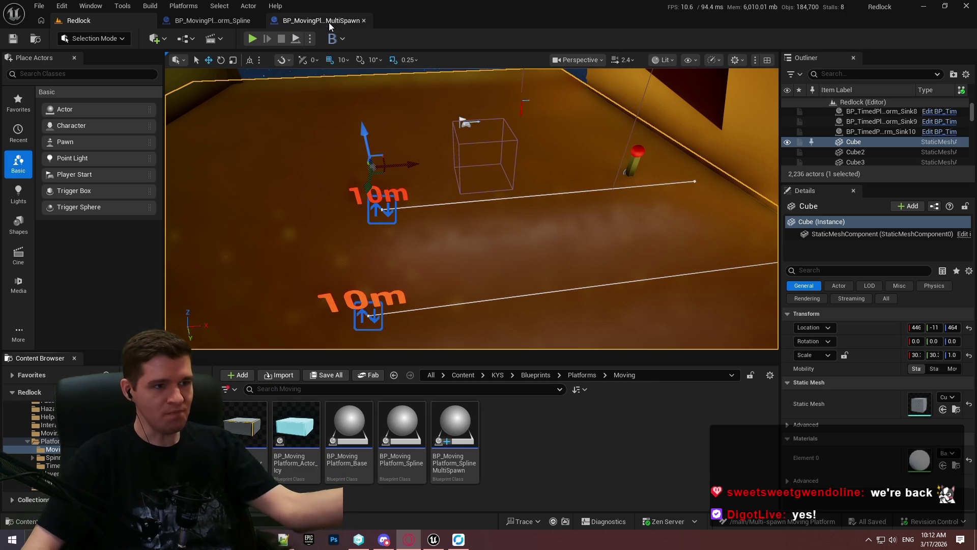
click(403, 38)
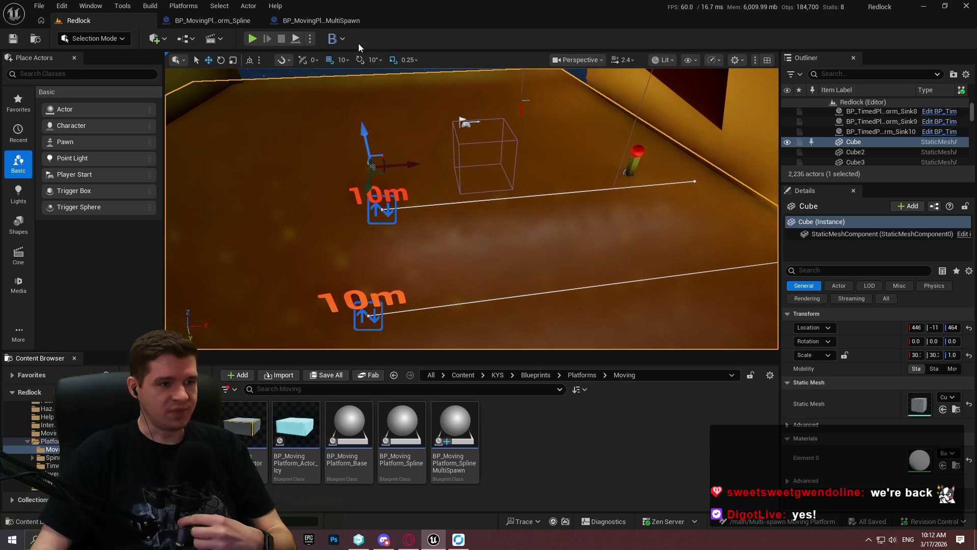
click(296, 38)
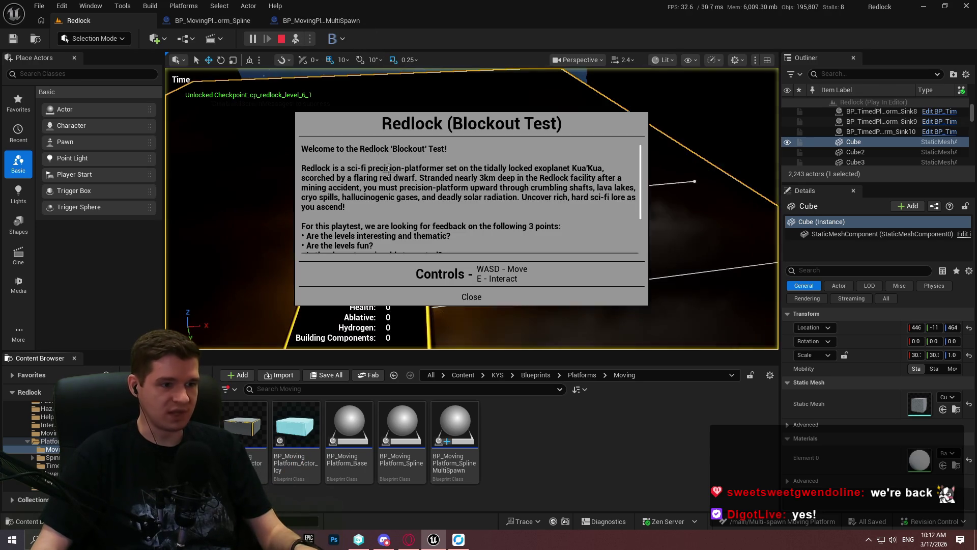
Step: Dismiss the welcome screen, stop the playtest, and reframe the view on the two 10m splines
click(467, 297)
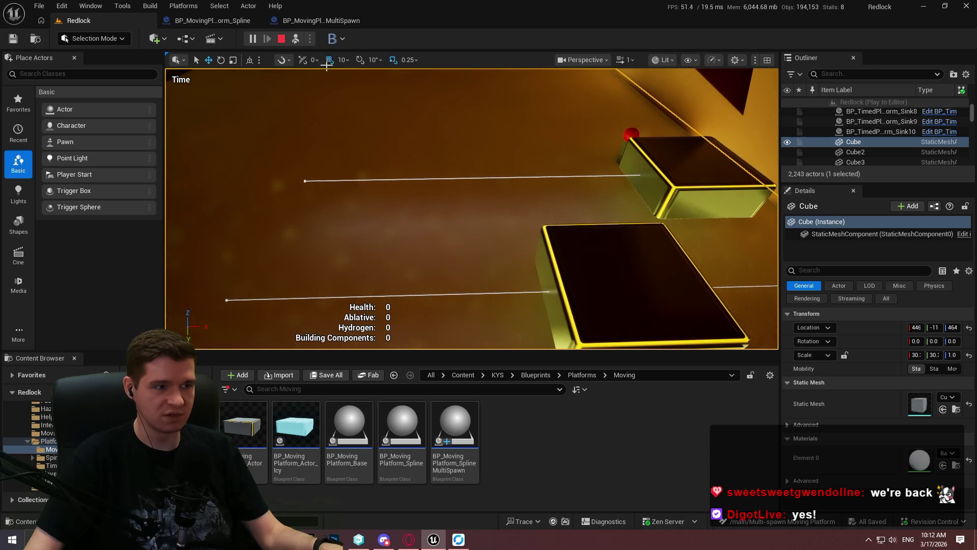
click(285, 39)
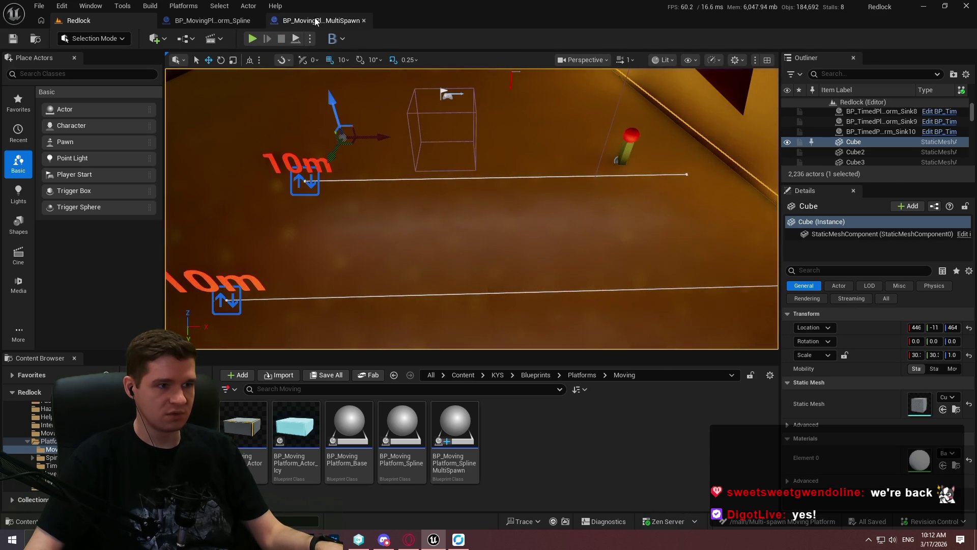
mouse_move(356, 203)
mouse_down()
mouse_move(356, 183)
mouse_move(336, 214)
mouse_move(491, 148)
mouse_up()
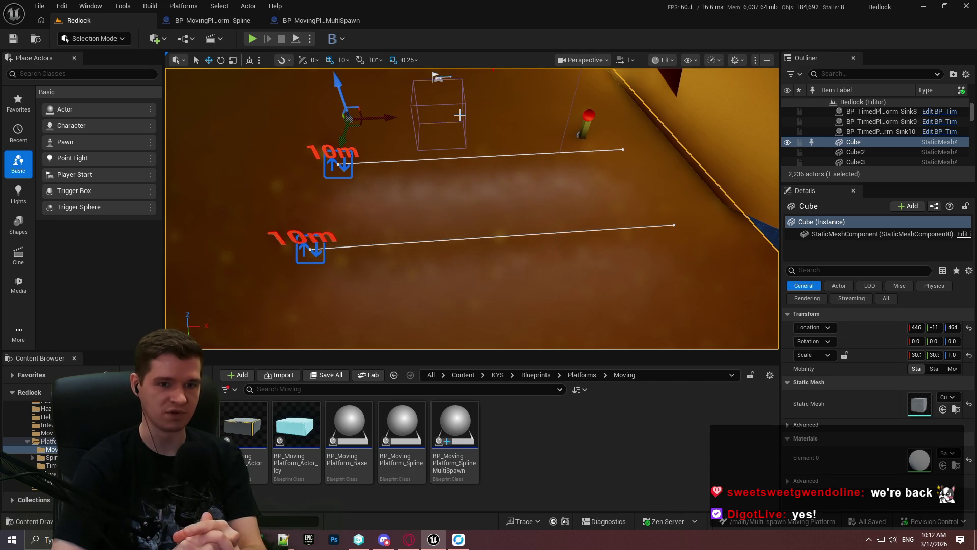
drag(197, 185, 200, 185)
key(Print)
mouse_move(101, 12)
mouse_down()
mouse_move(342, 171)
mouse_move(733, 379)
mouse_move(846, 423)
mouse_up()
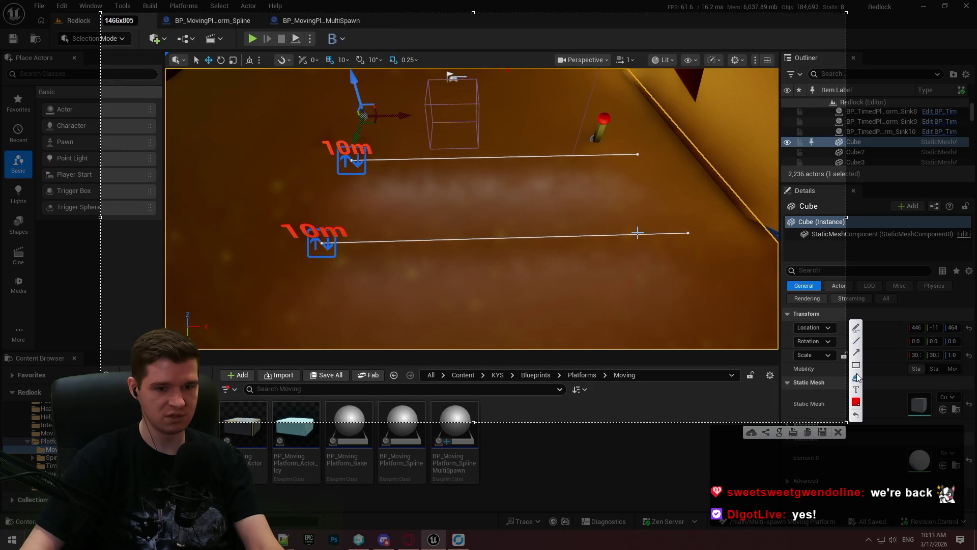
drag(319, 134, 381, 188)
mouse_move(393, 135)
mouse_down()
mouse_move(437, 189)
mouse_move(457, 190)
mouse_up()
mouse_move(466, 134)
mouse_down()
mouse_move(492, 189)
mouse_move(524, 192)
mouse_move(520, 163)
mouse_move(642, 164)
mouse_move(629, 173)
mouse_up()
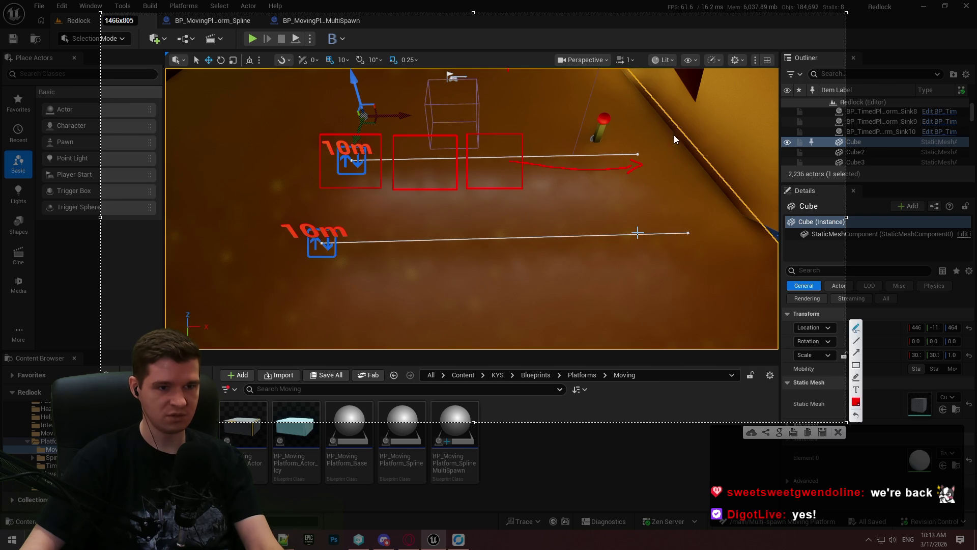
drag(291, 159, 351, 159)
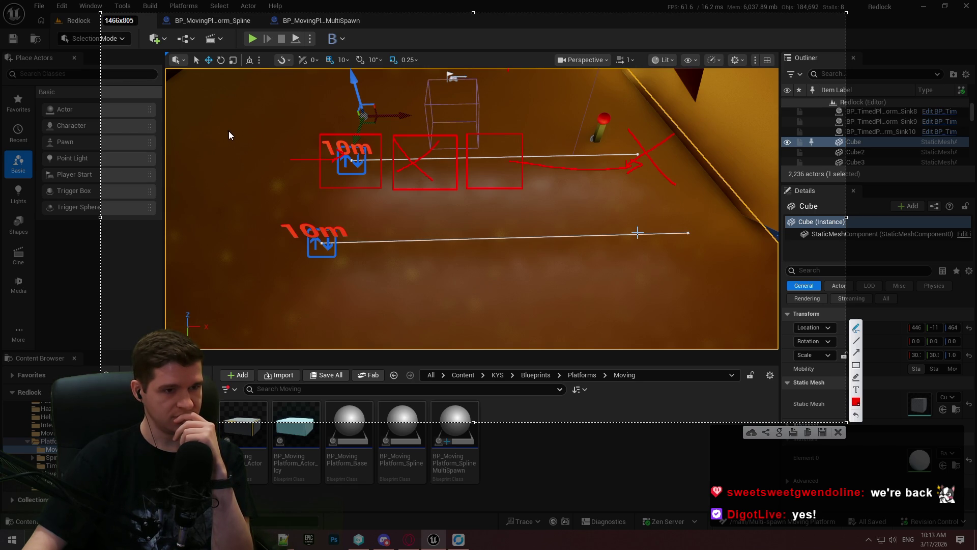
click(498, 176)
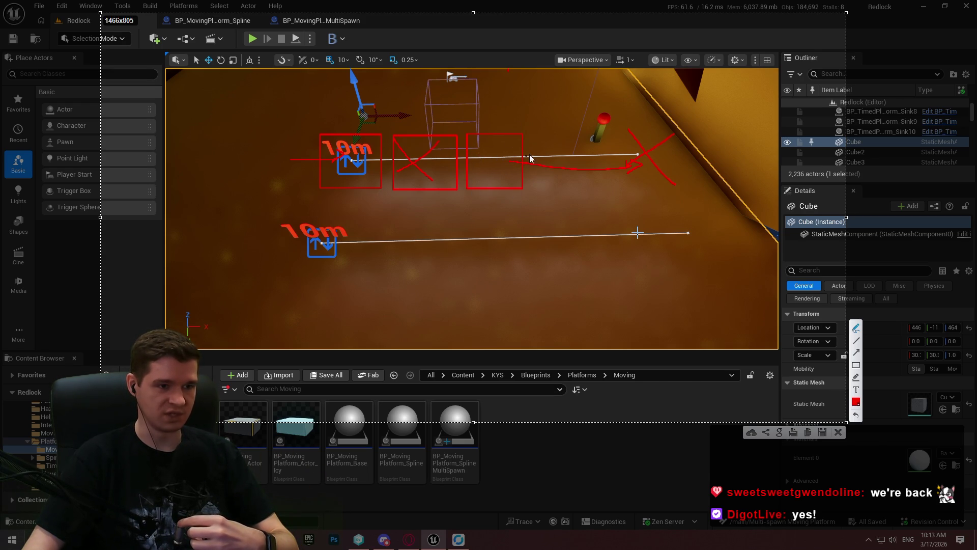
drag(518, 136, 520, 189)
drag(564, 113, 517, 125)
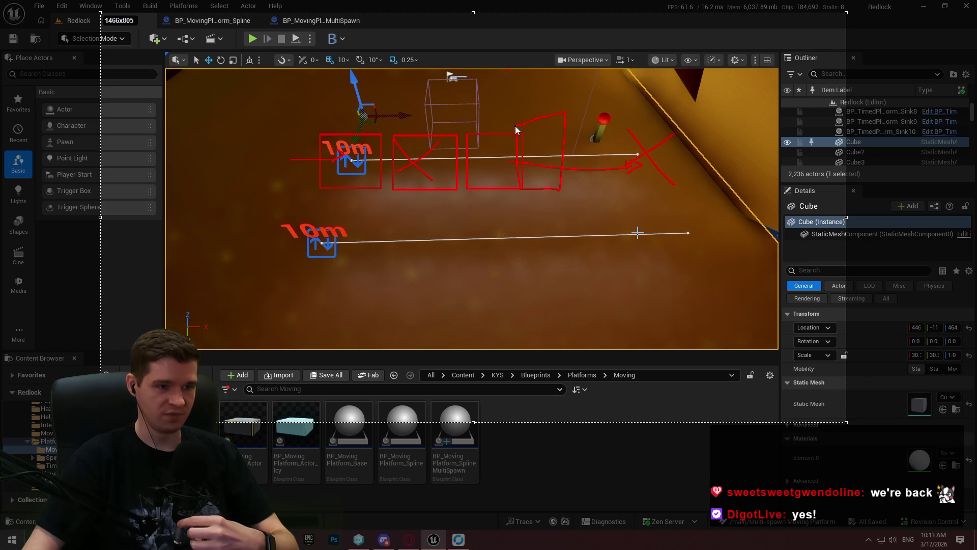
mouse_move(636, 109)
mouse_down()
mouse_move(617, 176)
mouse_move(611, 133)
mouse_up()
mouse_move(349, 123)
mouse_down()
mouse_move(304, 118)
mouse_move(321, 190)
mouse_up()
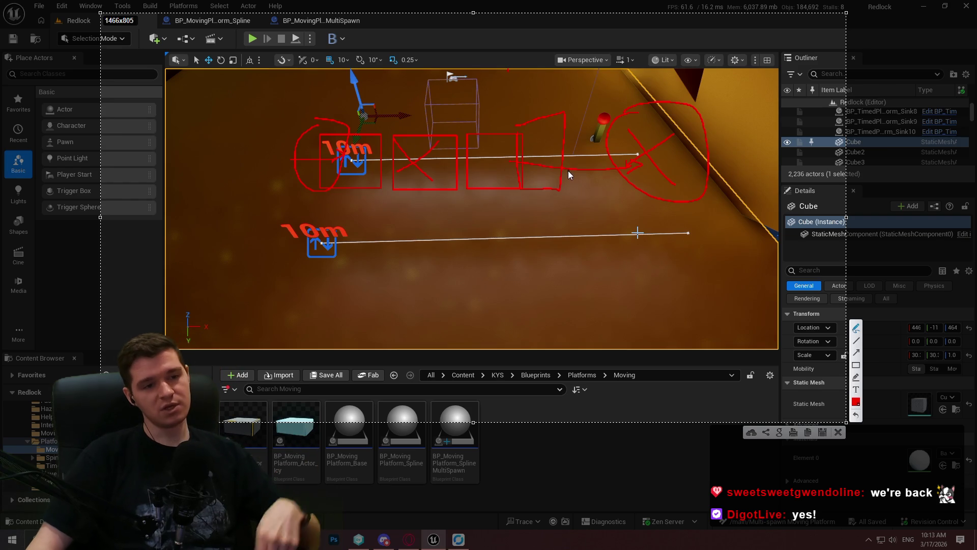
click(838, 433)
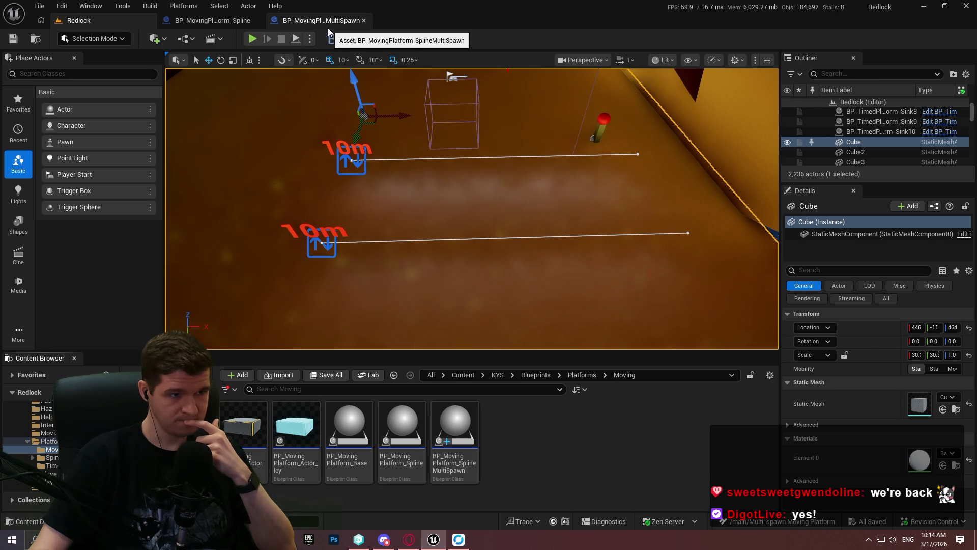
Step: Show the BP_MovingPlatform_SplineMultiSpawn Event Graph with its looping UpdatePlatformLocations timer
click(328, 27)
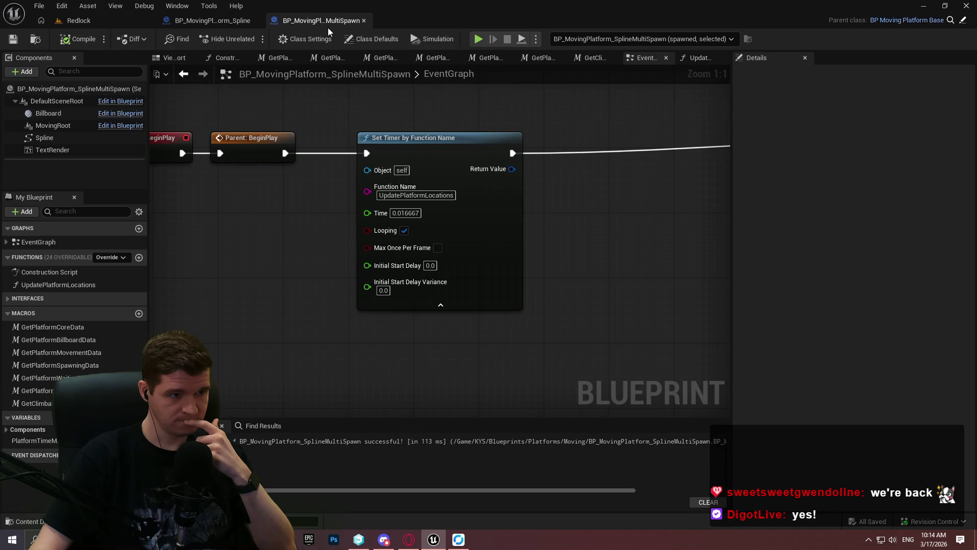
Step: Pan the EventGraph to inspect the BeginPlay timer setup
scroll(353, 177, down, 2)
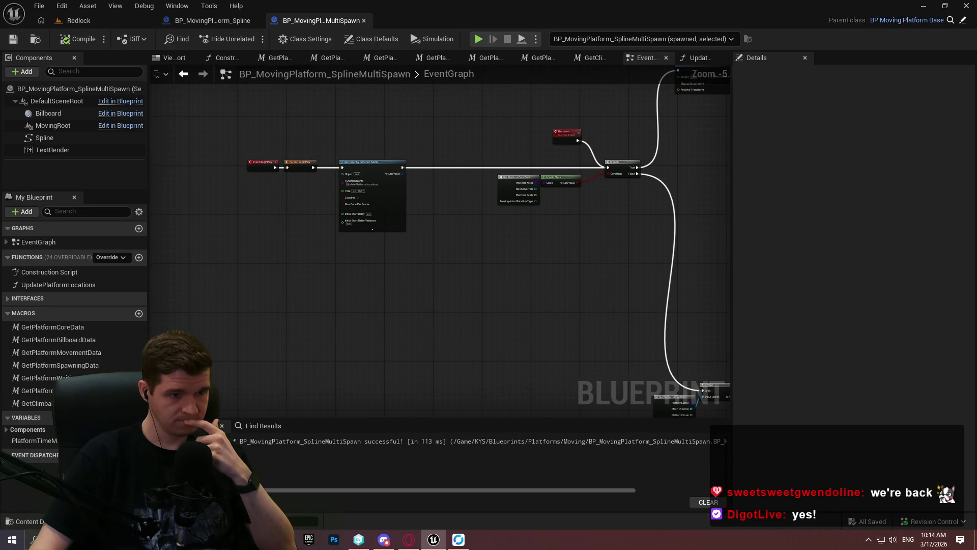
scroll(335, 167, up, 3)
mouse_move(337, 169)
mouse_down()
mouse_move(482, 188)
mouse_move(359, 192)
mouse_move(565, 199)
mouse_move(487, 99)
mouse_up()
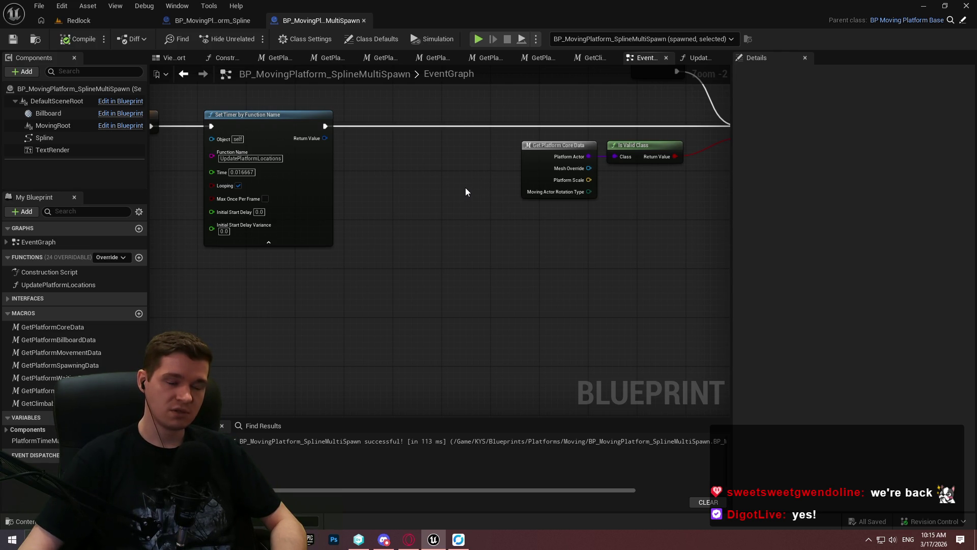
Step: Inspect UpdatePlatformLocations' For Each Loop over Platform Time Map and its ADD and SET nodes
click(698, 58)
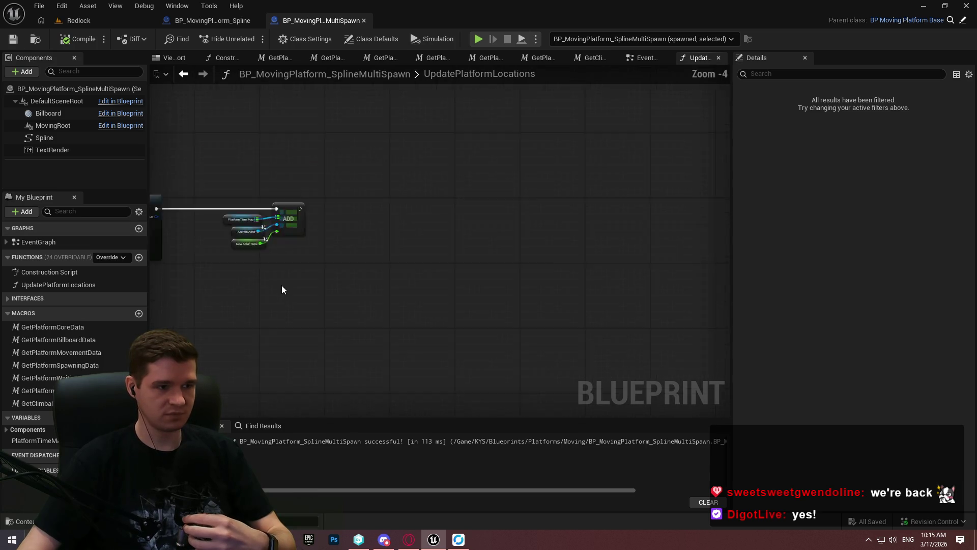
scroll(414, 299, down, 1)
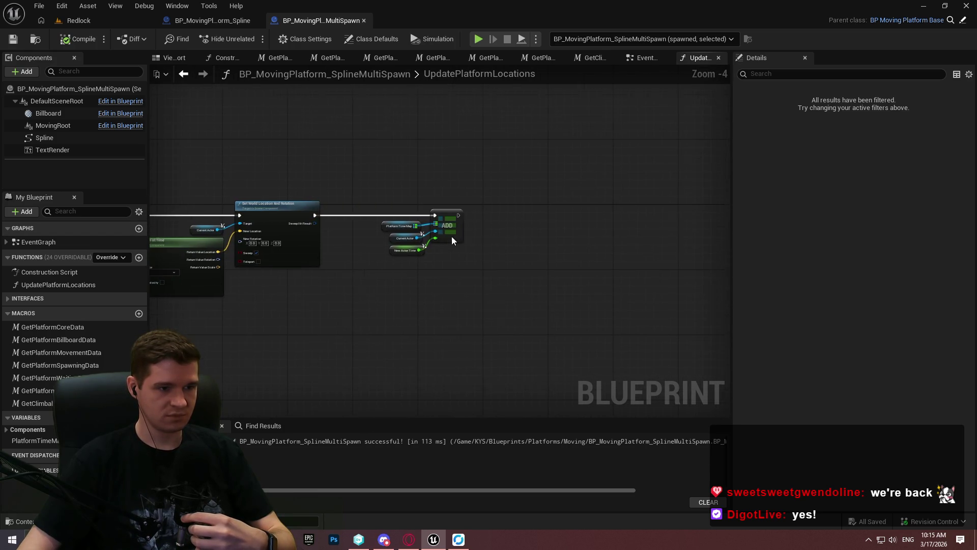
scroll(386, 335, up, 2)
scroll(386, 335, up, 2)
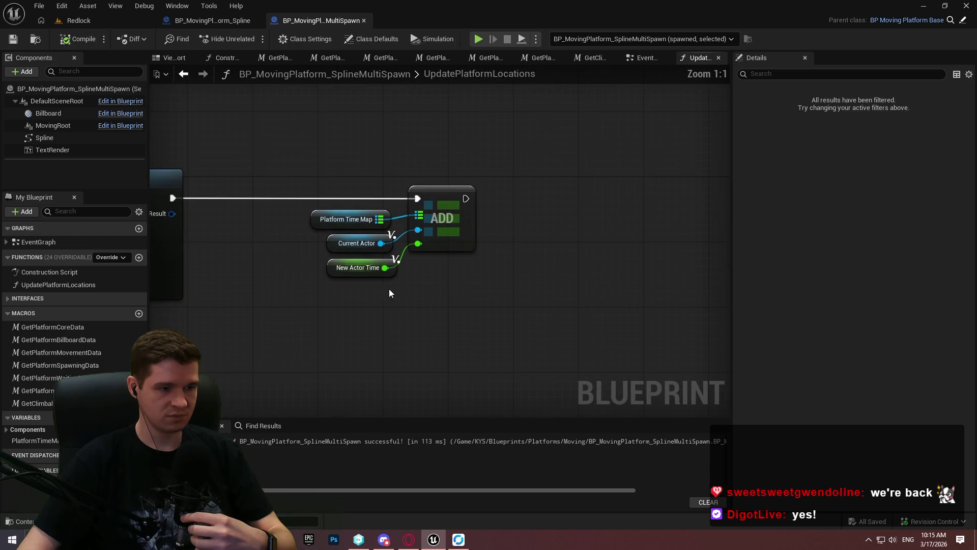
mouse_move(528, 299)
mouse_down()
mouse_move(266, 356)
mouse_move(485, 330)
mouse_up()
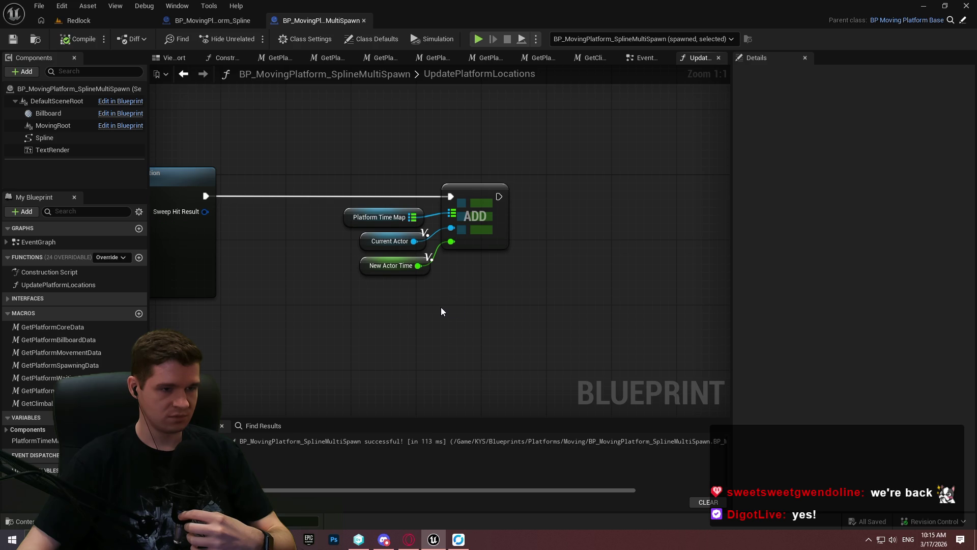
scroll(665, 164, down, 3)
scroll(528, 332, up, 3)
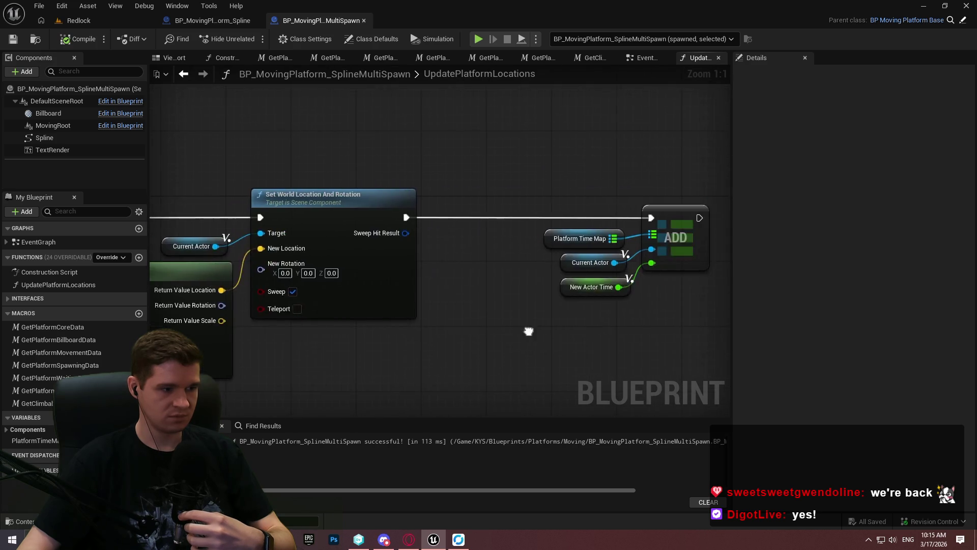
mouse_move(255, 306)
mouse_down()
mouse_move(724, 318)
mouse_move(631, 247)
mouse_up()
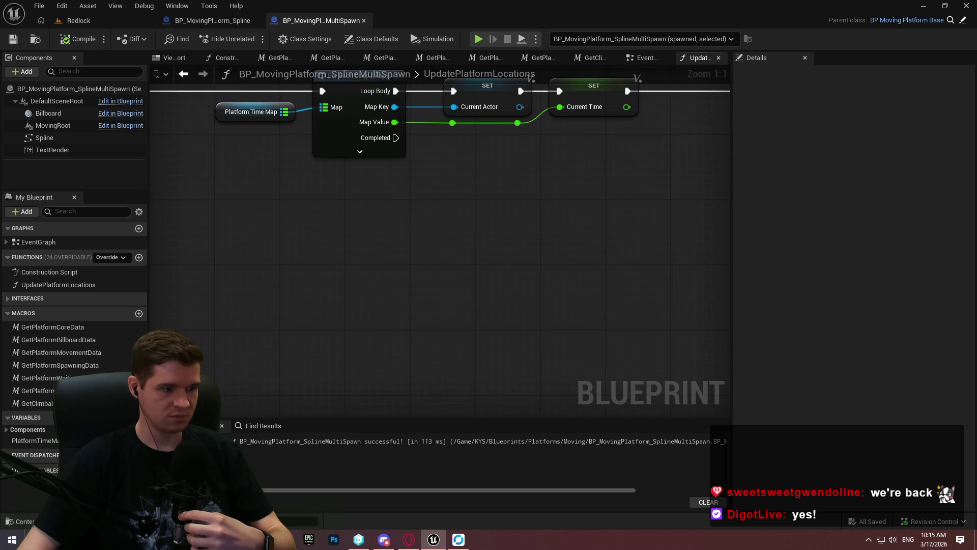
mouse_move(437, 245)
mouse_down()
mouse_move(364, 317)
mouse_move(680, 225)
mouse_move(621, 265)
mouse_move(545, 343)
mouse_up()
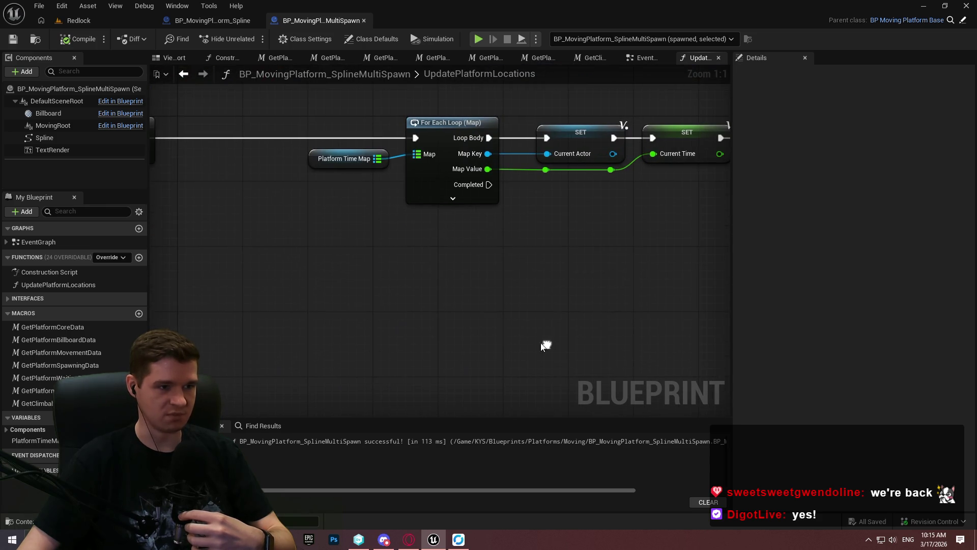
click(318, 160)
Step: Paste a Platform Time Map getter and add a trial For Each Loop (Map) from it
drag(418, 288, 339, 282)
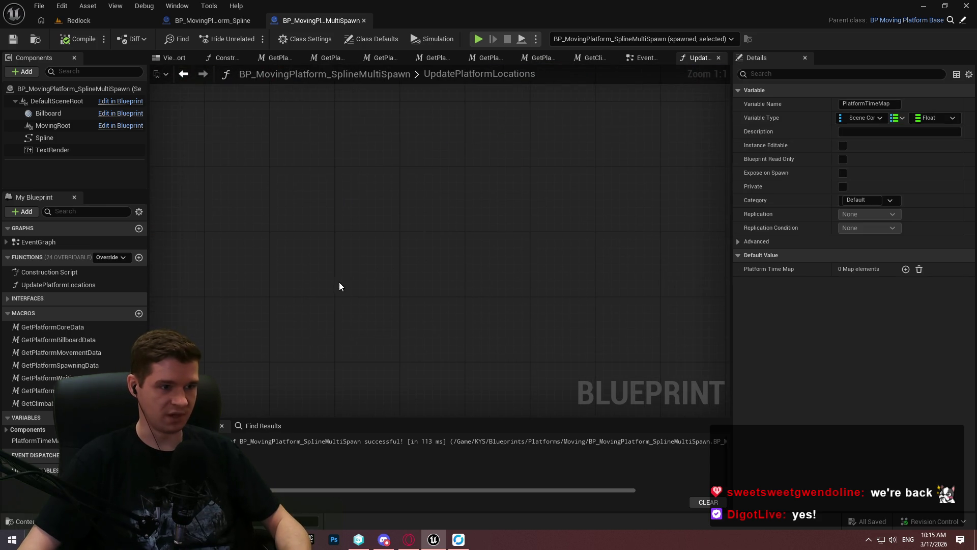
key(ctrl+v)
drag(429, 332, 468, 275)
text(for)
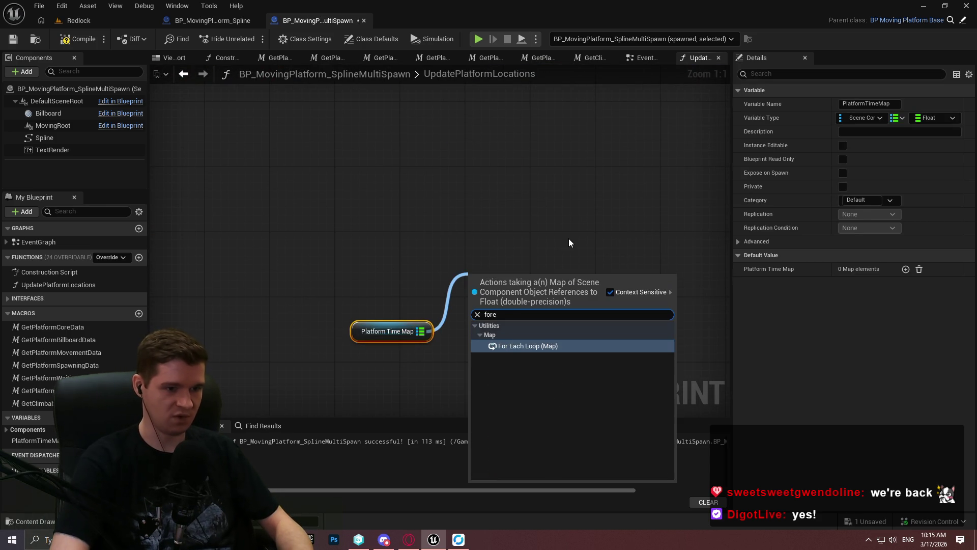
key(Return)
mouse_move(479, 294)
mouse_down()
mouse_move(414, 265)
mouse_move(489, 267)
mouse_up()
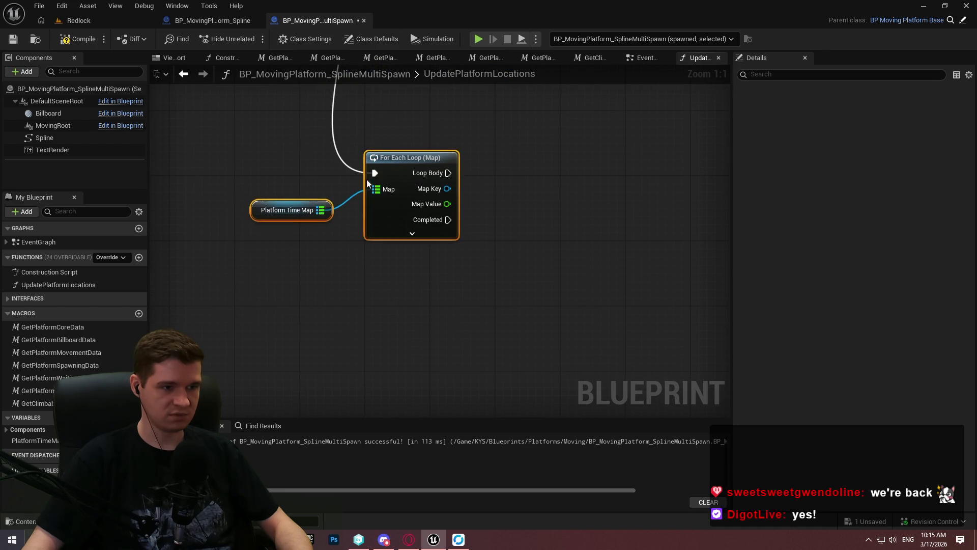
drag(367, 179, 551, 331)
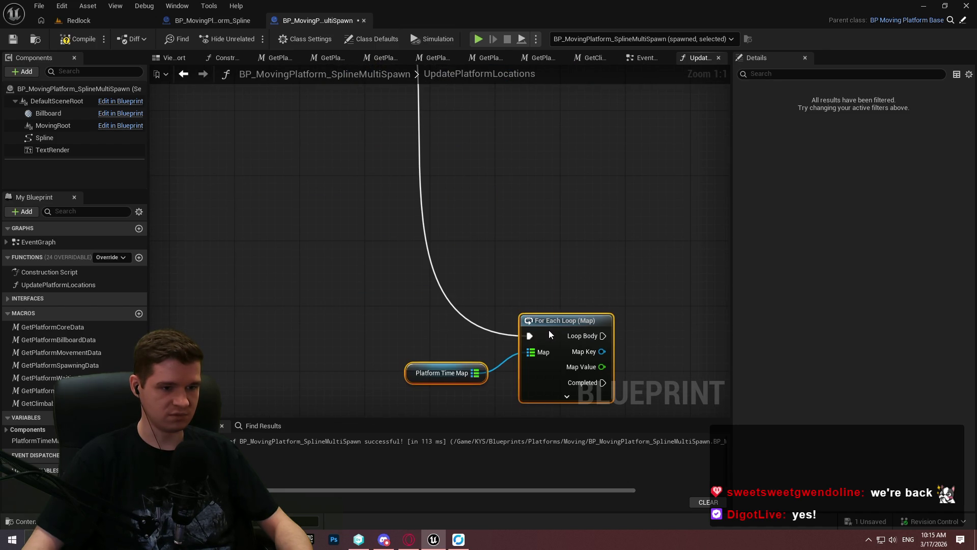
click(549, 330)
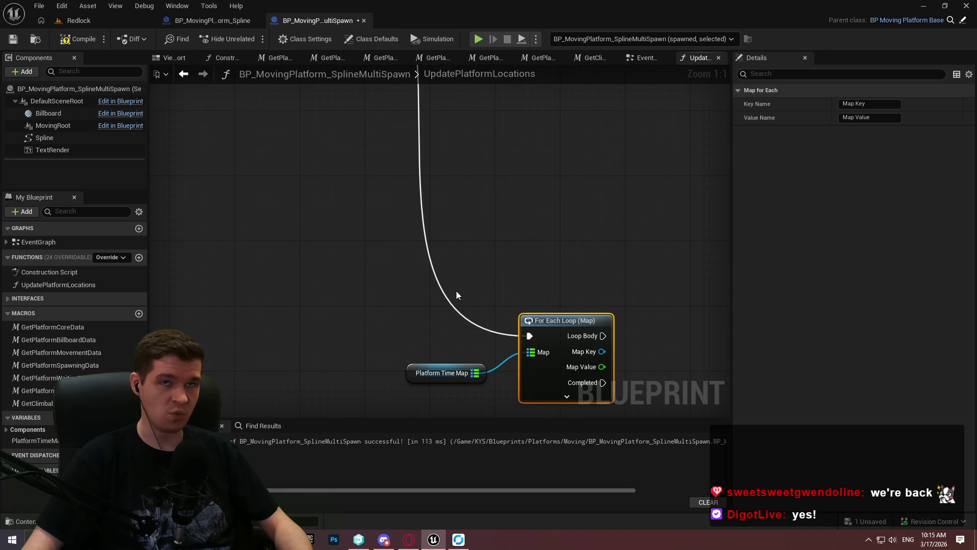
Step: Add a trial Map Remove, then delete the trial remove and loop nodes
drag(475, 373, 459, 210)
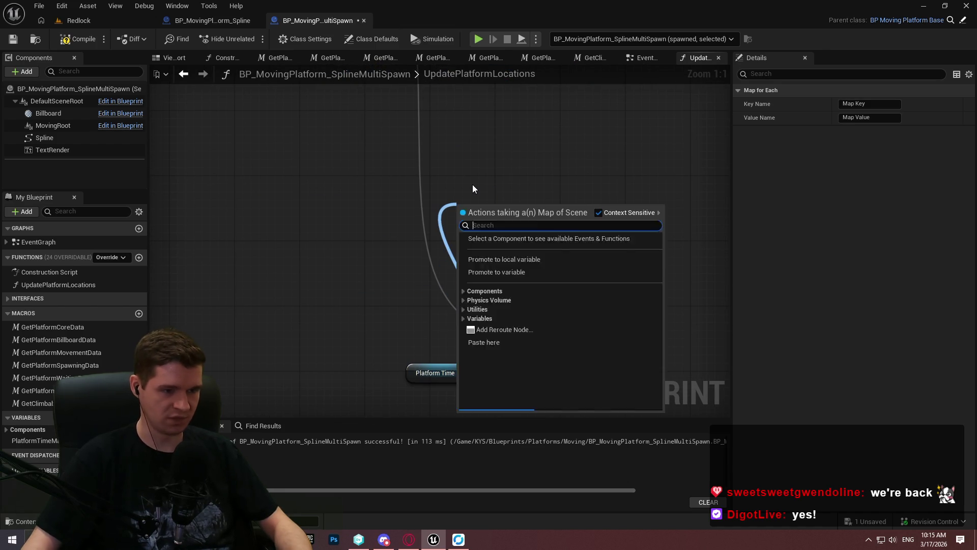
text(remove)
key(Return)
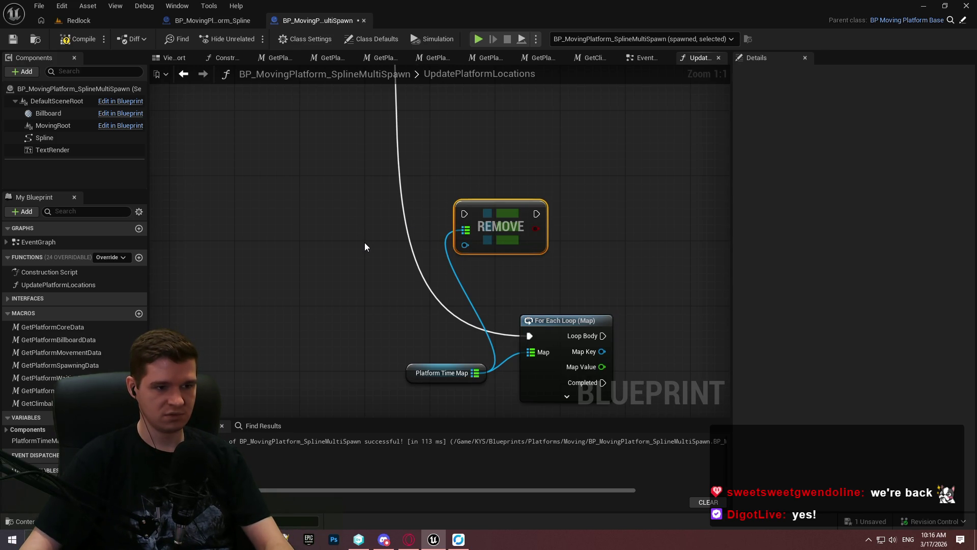
drag(362, 239, 633, 386)
key(Delete)
Step: Place a Current Actor getter beside the Platform Time Map ADD node
mouse_move(296, 443)
mouse_down()
mouse_move(511, 243)
mouse_move(399, 323)
mouse_move(214, 346)
mouse_up()
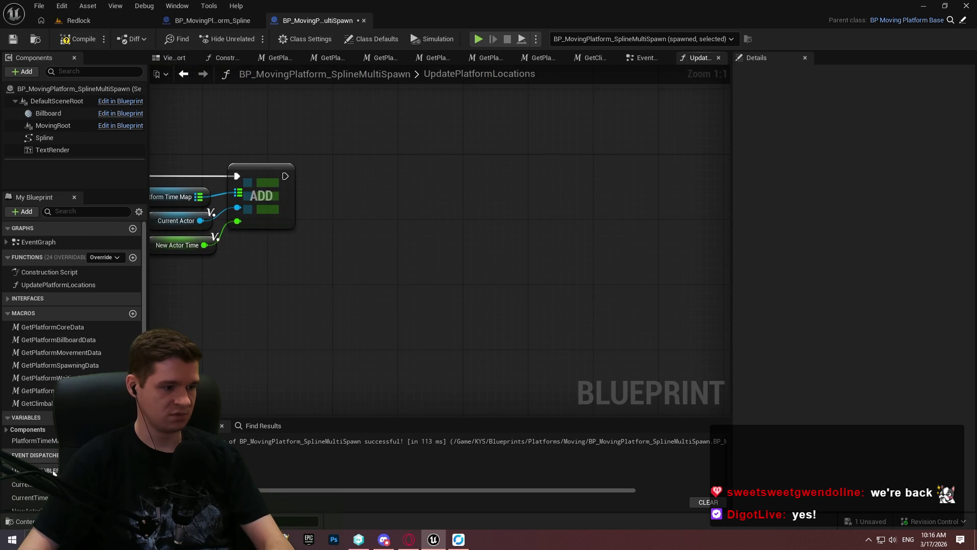
drag(20, 484, 370, 279)
click(379, 275)
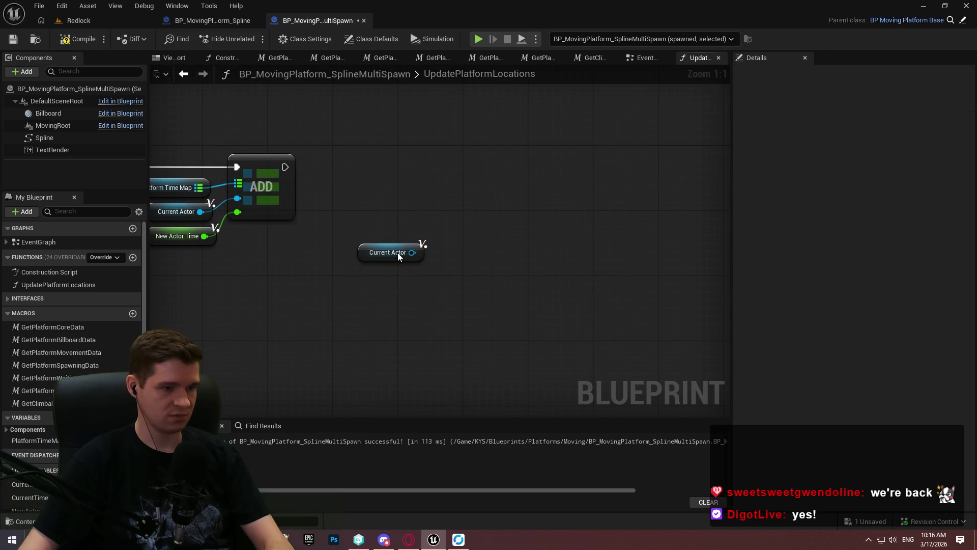
scroll(54, 473, down, 1)
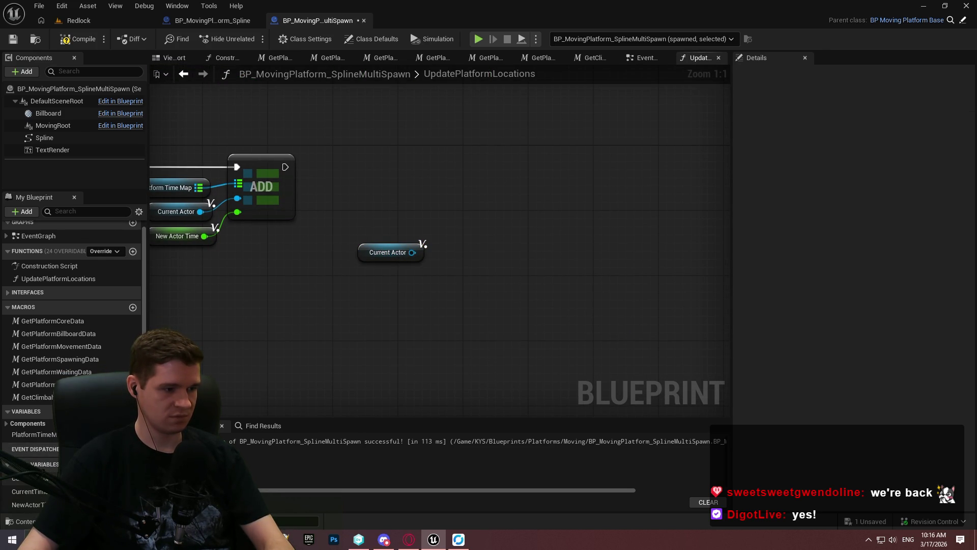
Step: Create a local variable named ActorsToDestroy and make it an array
key(ctrl+d)
text(ActorsToDestroy)
key(Return)
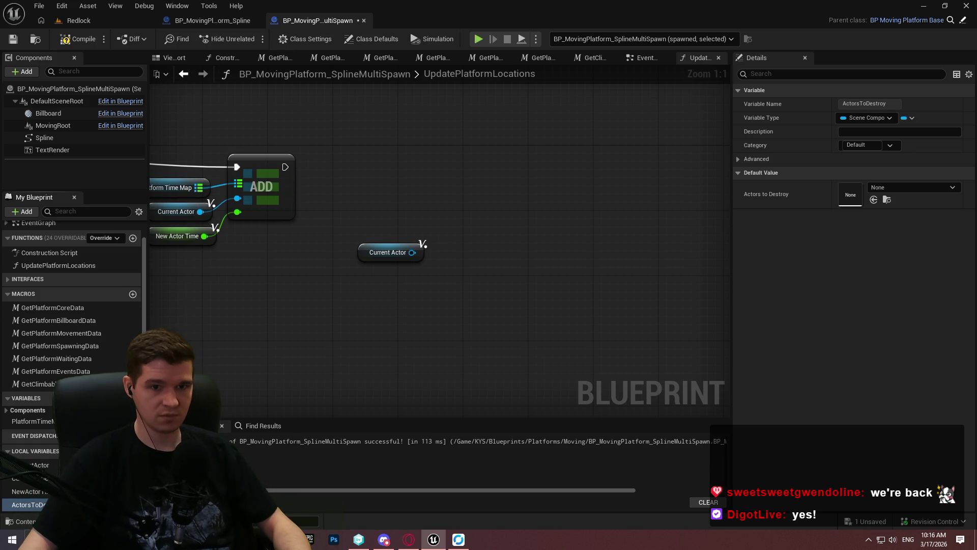
click(908, 118)
click(896, 150)
Step: Add an ActorsToDestroy getter with an Array Add, then delete the misplaced ADD
drag(28, 505, 407, 173)
click(464, 190)
drag(557, 182, 509, 167)
text(add)
click(563, 227)
drag(408, 254, 411, 253)
drag(513, 175, 285, 167)
drag(531, 167, 553, 167)
key(Delete)
Step: Add a new Array Add of Current Actor to Actors to Destroy after the Map ADD
mouse_move(469, 171)
mouse_down()
mouse_move(504, 185)
mouse_move(329, 182)
mouse_move(285, 167)
mouse_up()
text(add)
click(555, 244)
mouse_move(529, 193)
mouse_down()
mouse_move(538, 174)
mouse_move(566, 170)
mouse_move(553, 168)
mouse_up()
drag(475, 167, 499, 183)
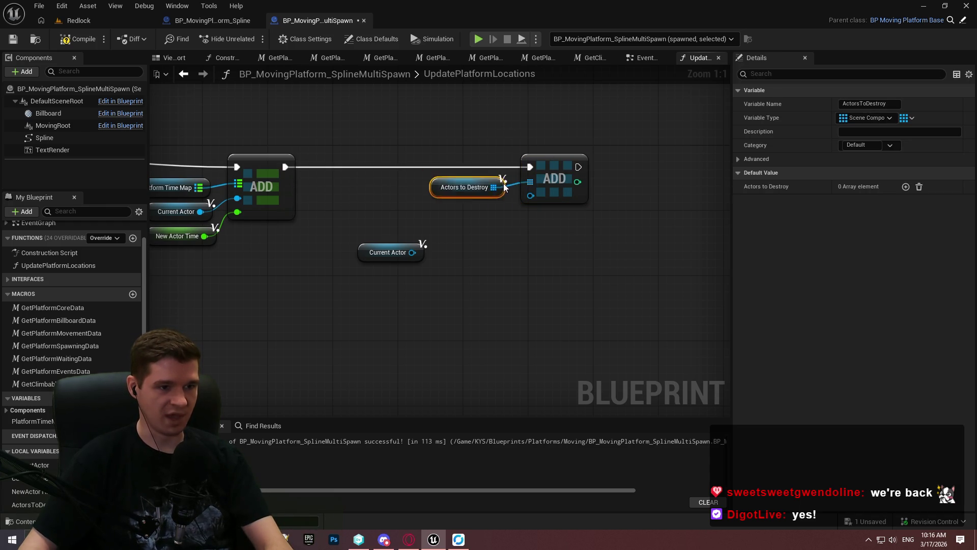
click(453, 224)
drag(412, 253, 531, 195)
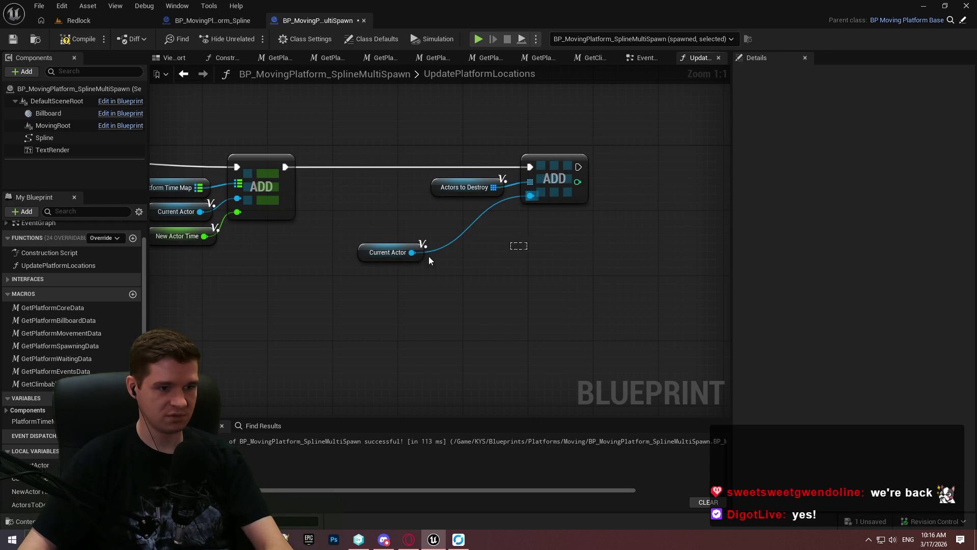
drag(402, 253, 496, 215)
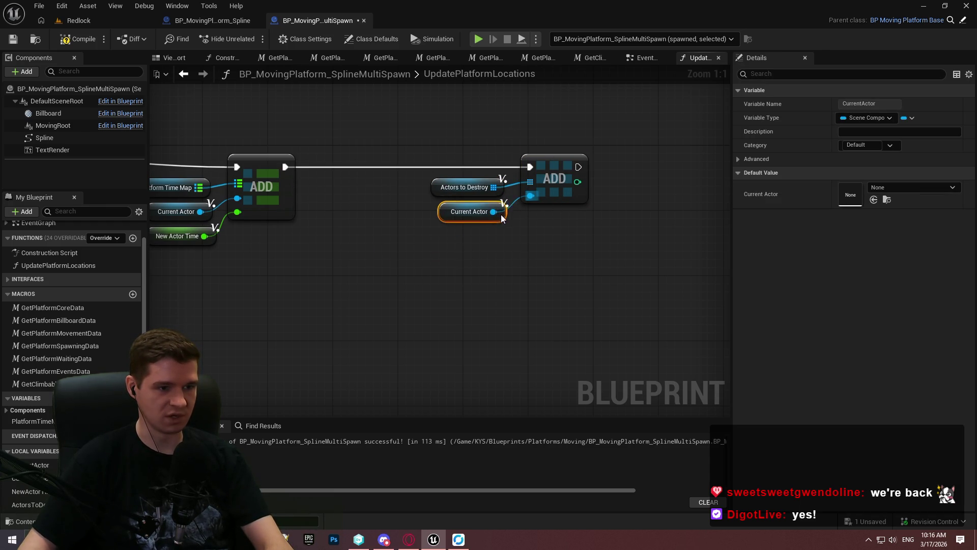
click(553, 268)
Step: Place another ActorsToDestroy variable in an empty area of the graph
mouse_move(374, 326)
mouse_down()
mouse_move(824, 200)
mouse_move(537, 306)
mouse_up()
mouse_move(341, 313)
mouse_down()
mouse_move(669, 384)
mouse_move(735, 384)
mouse_up()
mouse_move(28, 505)
mouse_down()
mouse_move(245, 349)
mouse_move(217, 342)
mouse_up()
Step: Add an Is Not Empty check on ActorsToDestroy driving a Branch off the loop's Completed
click(239, 363)
drag(279, 347, 346, 330)
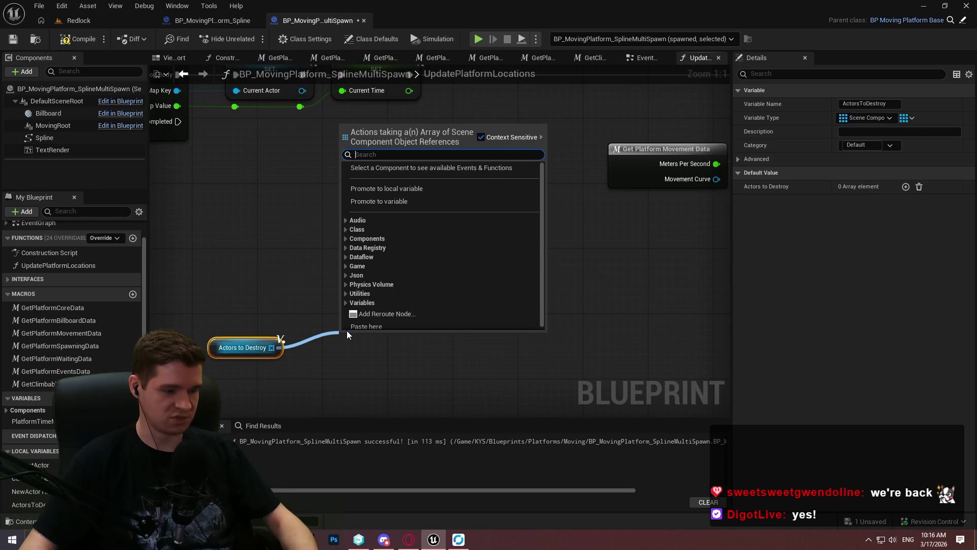
text(is not)
key(Return)
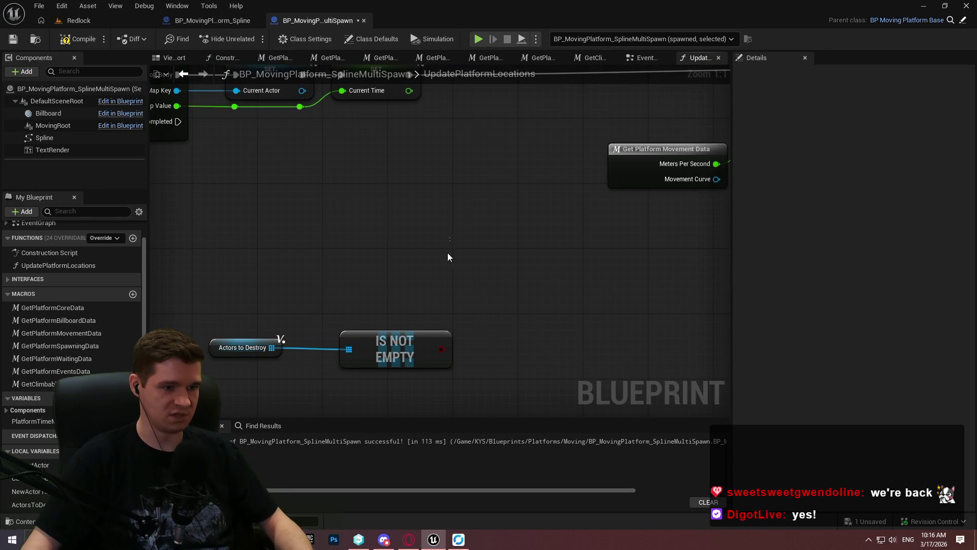
click(472, 317)
mouse_move(484, 355)
mouse_down()
mouse_move(439, 346)
mouse_move(364, 354)
mouse_move(376, 351)
mouse_up()
mouse_move(481, 338)
mouse_down()
mouse_move(314, 206)
mouse_move(442, 218)
mouse_up()
drag(288, 164, 601, 224)
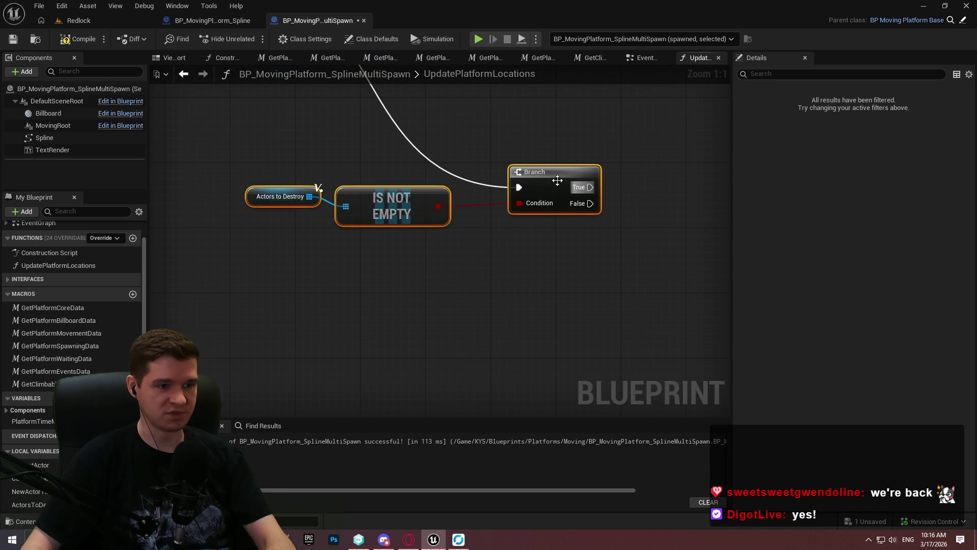
Step: Rearrange the Actors to Destroy and Is Not Empty nodes beside the Branch
drag(408, 349, 244, 235)
mouse_move(372, 256)
mouse_down()
mouse_move(392, 278)
mouse_move(421, 275)
mouse_move(422, 266)
mouse_up()
click(358, 285)
click(376, 268)
Step: Add a For Each Loop over a new ActorsToDestroy getter beyond the Branch
drag(621, 273, 385, 291)
mouse_move(33, 507)
mouse_down()
mouse_move(414, 313)
mouse_move(388, 292)
mouse_up()
click(405, 298)
mouse_move(448, 279)
mouse_down()
mouse_move(491, 247)
mouse_move(362, 259)
mouse_up()
text(for each)
key(Return)
ctrl+click(415, 279)
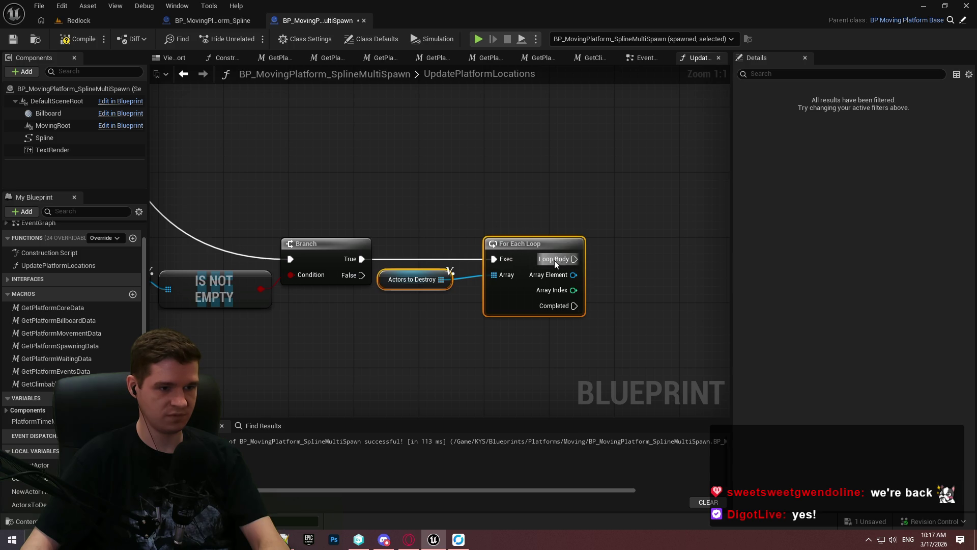
drag(580, 250, 637, 250)
Step: Remove each Array Element from Platform Time Map in the Loop Body, with reroute points
mouse_move(31, 421)
mouse_down()
mouse_move(499, 320)
mouse_move(414, 298)
mouse_move(524, 280)
mouse_up()
click(430, 295)
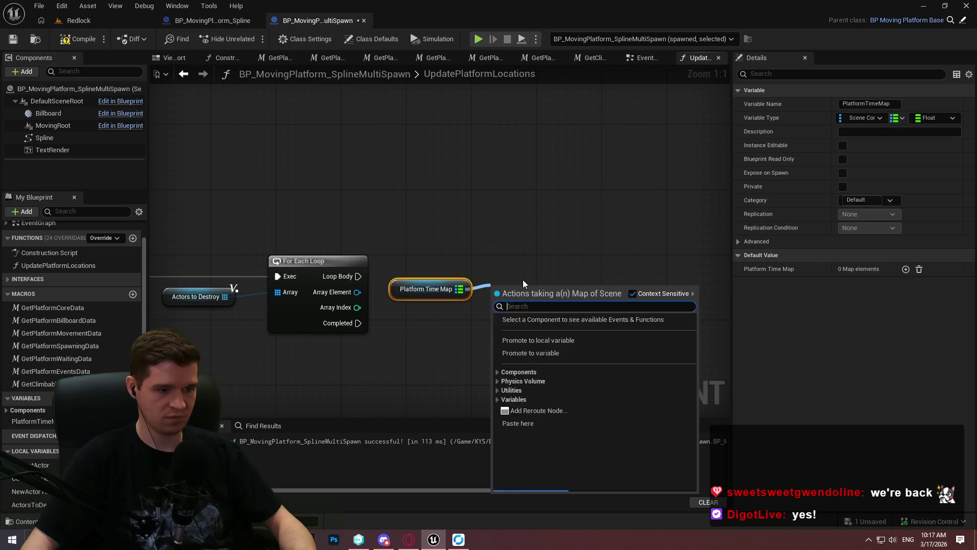
text(remove)
key(Return)
mouse_move(358, 276)
mouse_down()
mouse_move(389, 261)
mouse_move(497, 293)
mouse_move(562, 267)
mouse_up()
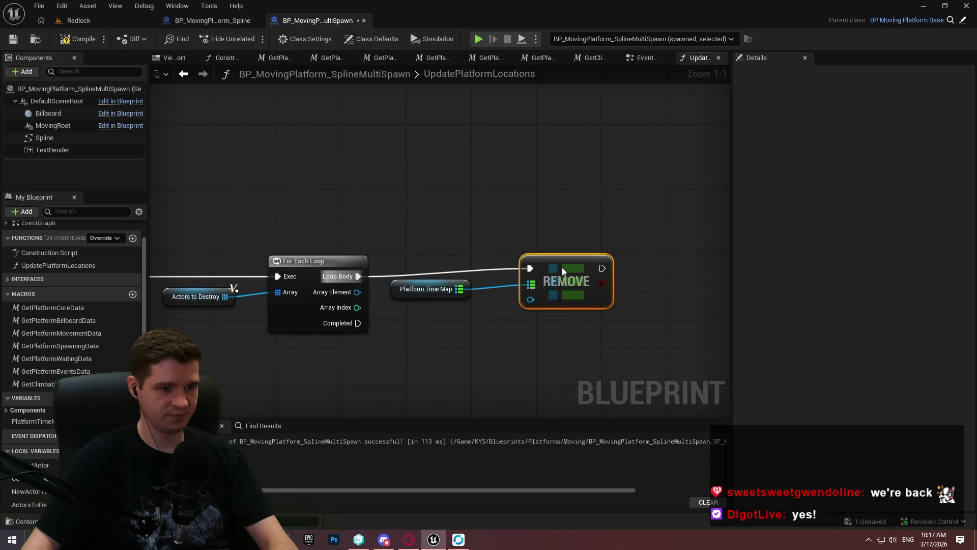
click(474, 288)
mouse_move(466, 290)
mouse_down()
mouse_move(507, 297)
mouse_move(359, 292)
mouse_up()
double_click(411, 294)
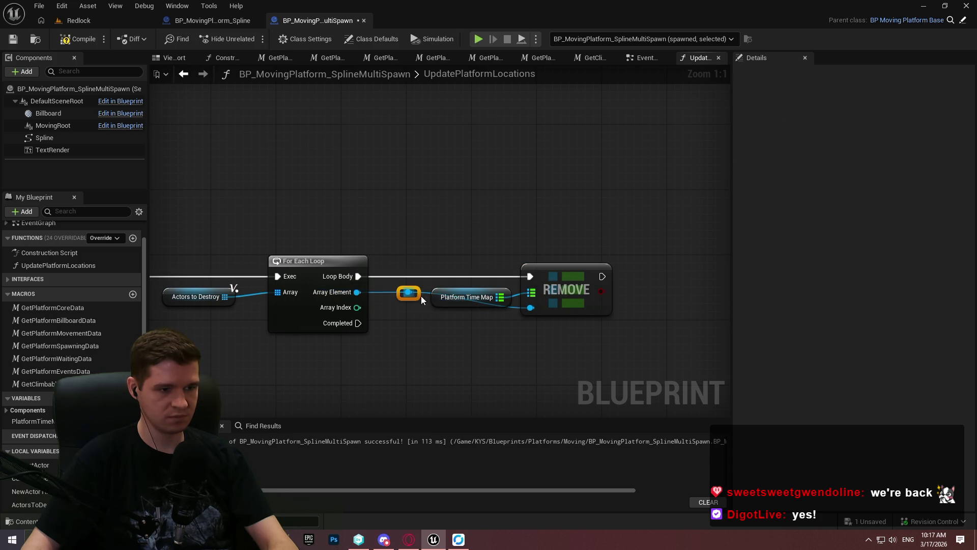
double_click(476, 315)
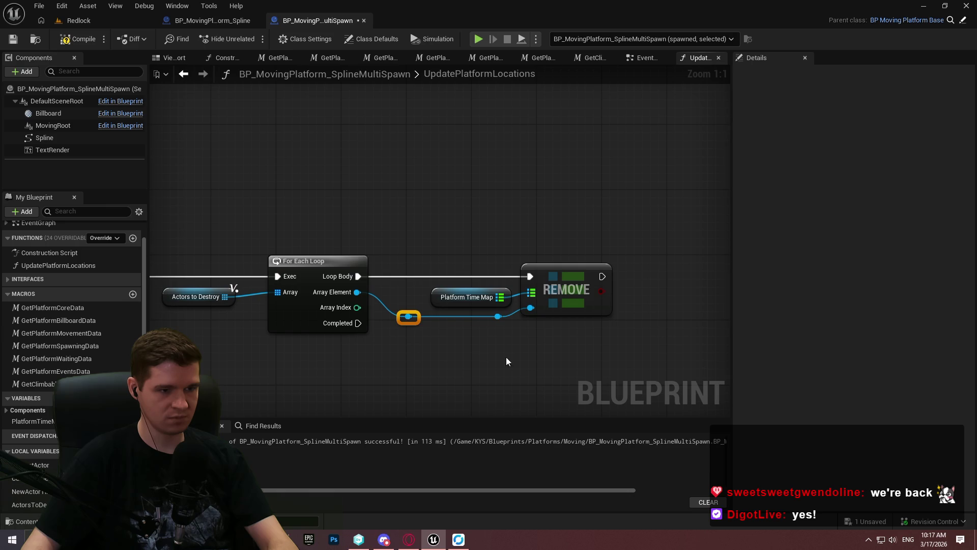
mouse_move(365, 341)
mouse_down()
mouse_move(413, 228)
mouse_move(504, 310)
mouse_move(540, 305)
mouse_up()
Step: Add a Return Node off the removal loop's Completed output
text(return)
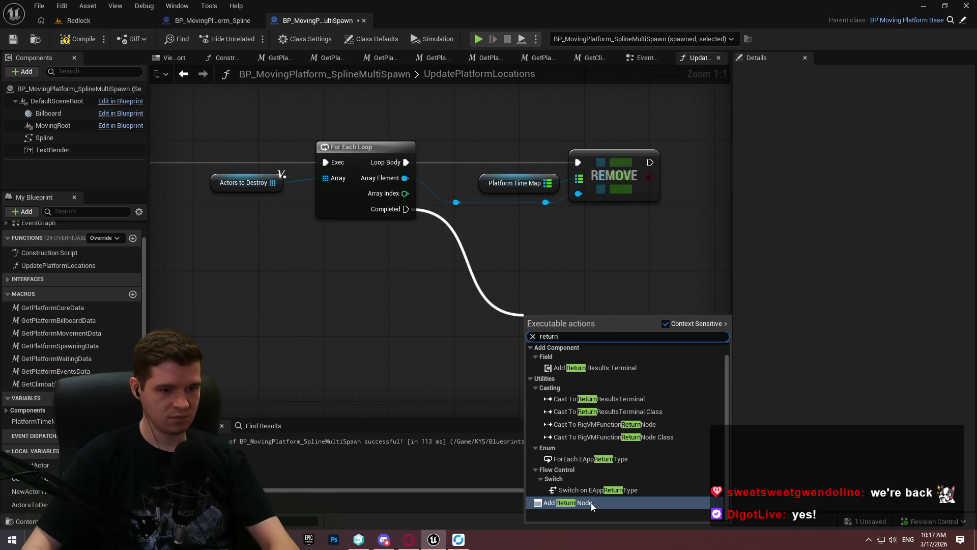
click(591, 502)
mouse_move(547, 318)
mouse_down()
mouse_move(492, 234)
mouse_move(493, 252)
mouse_move(539, 301)
mouse_up()
mouse_move(302, 219)
mouse_down()
mouse_move(557, 316)
mouse_move(519, 318)
mouse_move(431, 234)
mouse_up()
Step: Copy the Return Node onto the Branch's False output
click(529, 281)
mouse_move(711, 359)
mouse_down()
mouse_move(360, 304)
mouse_move(297, 190)
mouse_up()
key(ctrl+c)
key(ctrl+v)
mouse_move(451, 145)
mouse_down()
mouse_move(290, 134)
mouse_move(271, 145)
mouse_move(558, 328)
mouse_up()
Step: Rearrange the removal loop, Return Node and Actors to Destroy ADD groups
drag(326, 159, 568, 166)
mouse_move(360, 279)
mouse_down()
mouse_move(518, 231)
mouse_move(360, 191)
mouse_up()
mouse_move(323, 113)
mouse_down()
mouse_move(644, 297)
mouse_move(509, 214)
mouse_move(484, 285)
mouse_move(525, 332)
mouse_move(386, 204)
mouse_up()
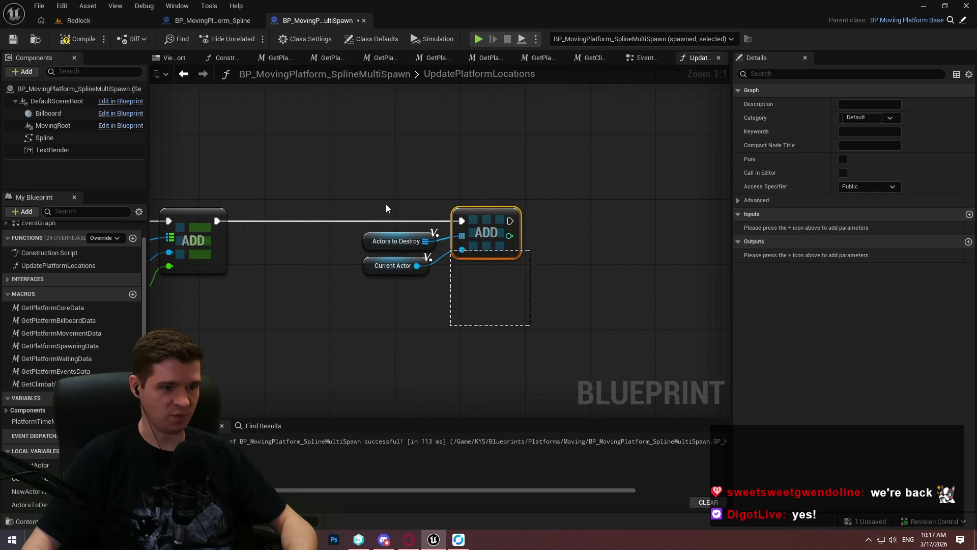
drag(492, 212, 712, 213)
Step: Paste a copy of New Actor Time and compare it with >= 1.0
mouse_move(713, 320)
mouse_down()
mouse_move(514, 298)
mouse_move(432, 312)
mouse_move(578, 291)
mouse_up()
click(433, 267)
key(ctrl+c)
key(ctrl+v)
text(>)
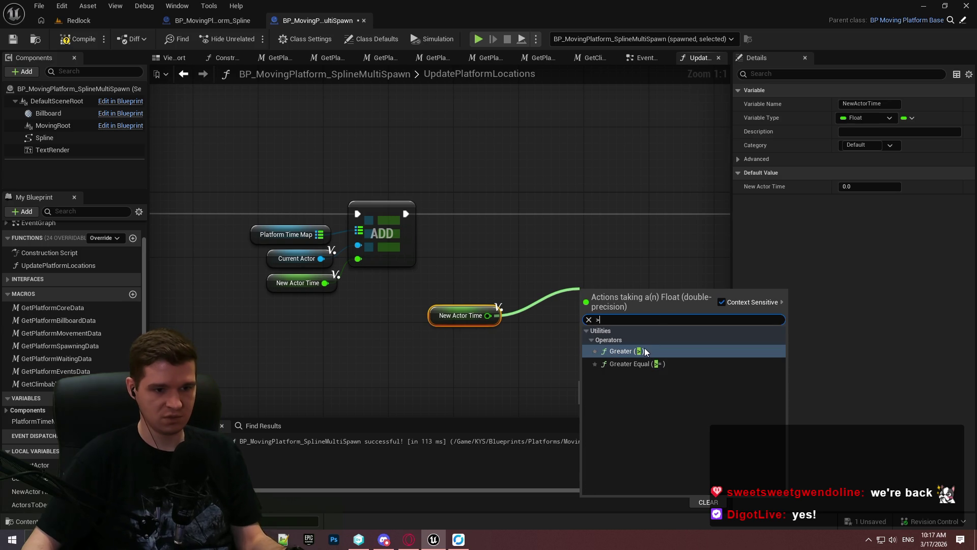
click(648, 364)
text(1)
click(615, 354)
drag(625, 298, 560, 323)
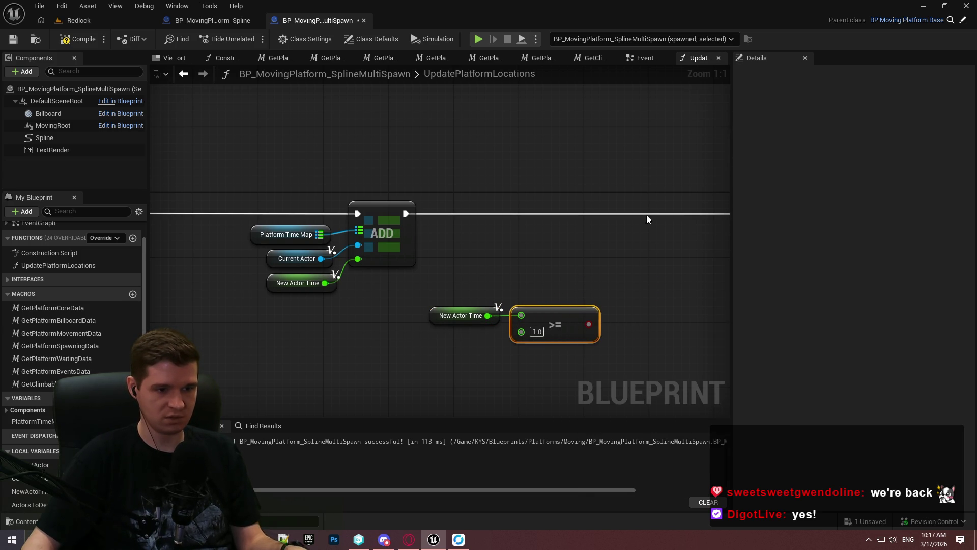
Step: Gate the Actors to Destroy ADD with a >= Branch after the Map ADD, and save
click(647, 219)
drag(656, 252, 573, 335)
mouse_move(520, 249)
mouse_down()
mouse_move(328, 252)
mouse_move(269, 228)
mouse_up()
drag(555, 236, 542, 216)
click(318, 328)
ctrl+click(443, 330)
mouse_move(433, 340)
mouse_down()
mouse_move(457, 251)
mouse_move(461, 260)
mouse_move(670, 245)
mouse_move(646, 239)
mouse_up()
drag(709, 349, 252, 217)
drag(441, 227, 522, 227)
click(569, 337)
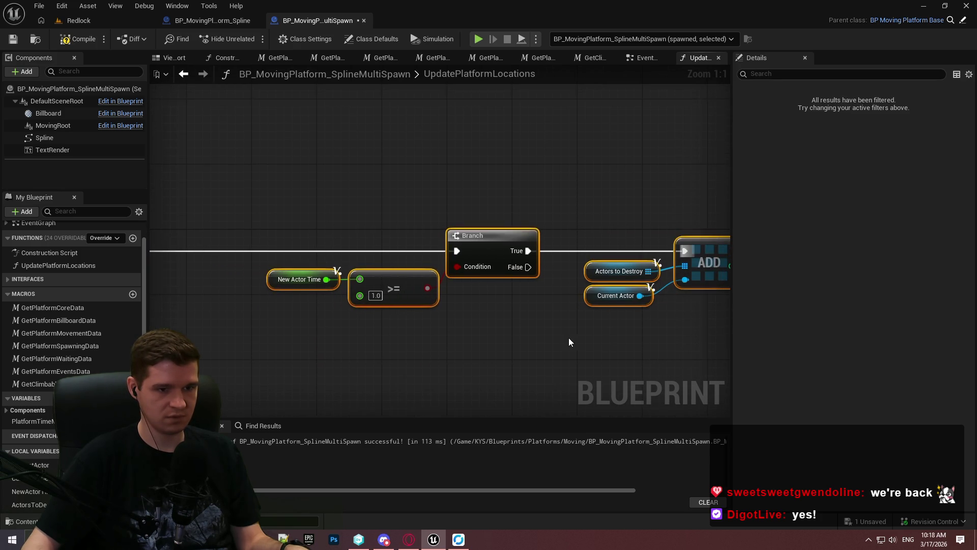
scroll(524, 342, down, 3)
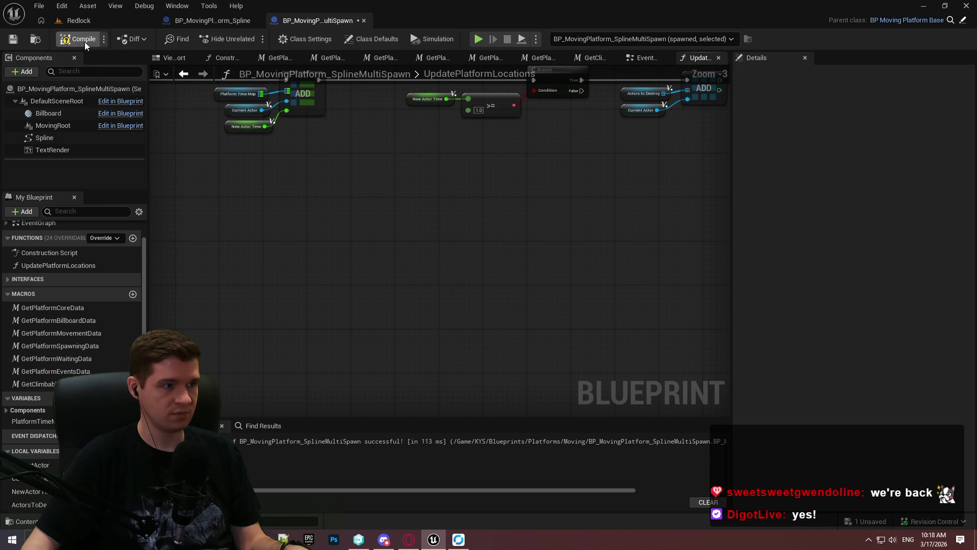
click(12, 41)
Step: Playtest Redlock to watch two platforms slide along their splines, then return to the Blueprint
click(117, 20)
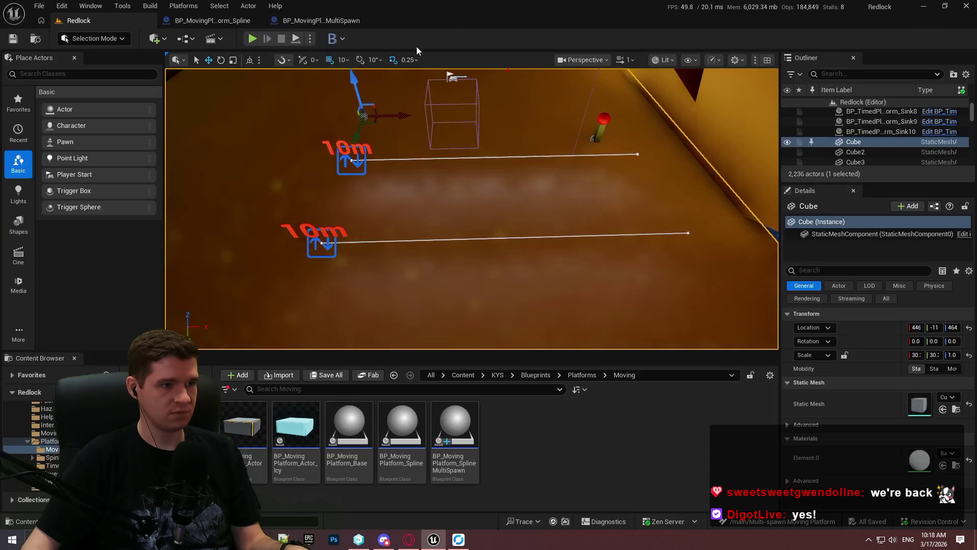
click(294, 39)
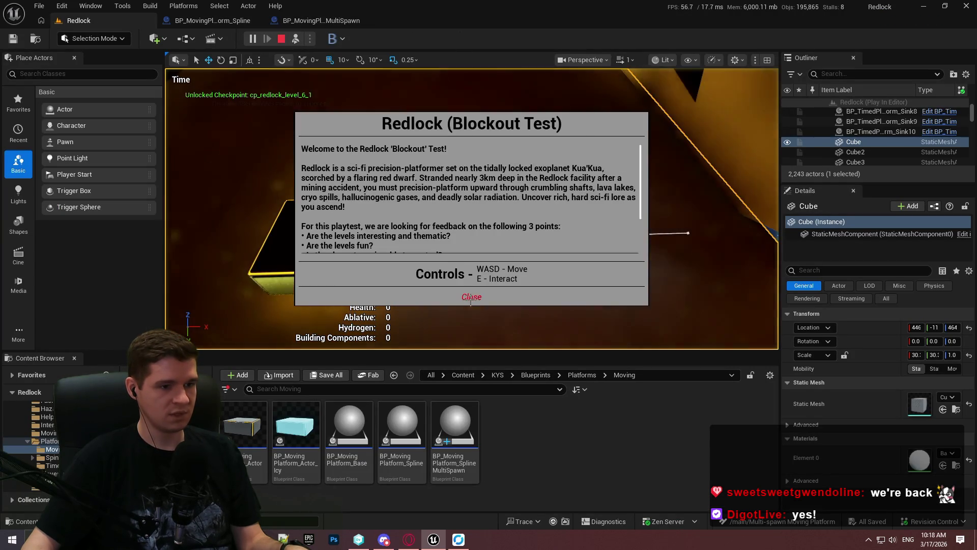
click(473, 295)
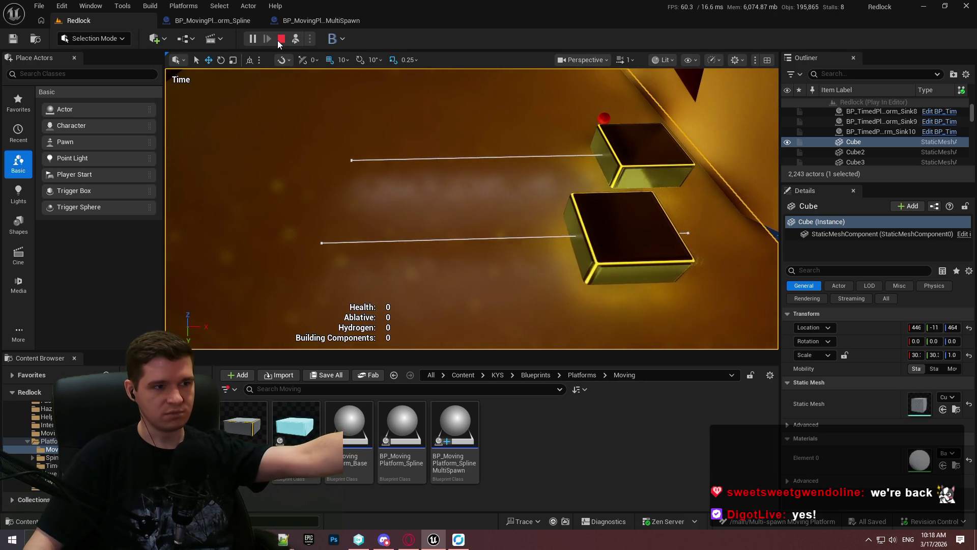
click(280, 39)
click(329, 21)
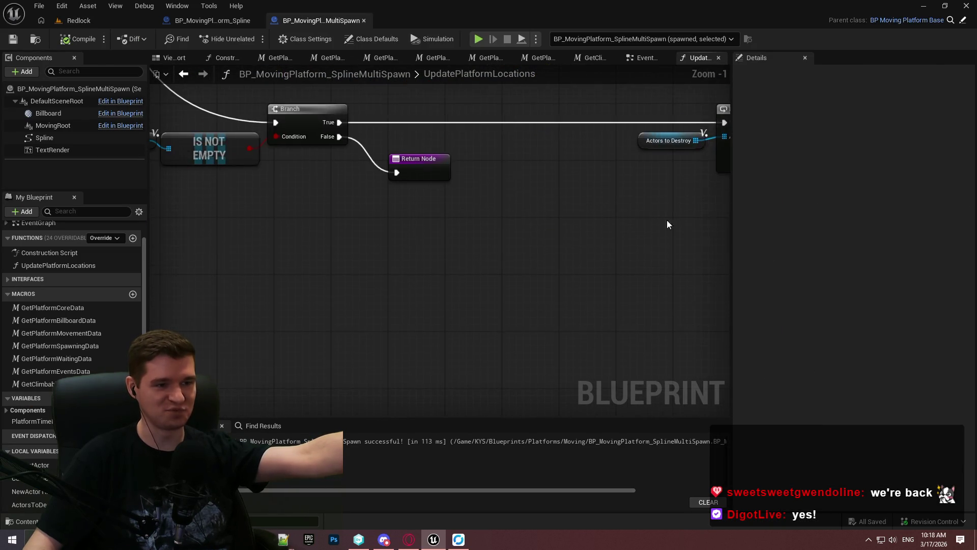
Step: Add a Destroy Component node from the loop's Array Element reroute
mouse_move(570, 292)
mouse_down()
mouse_move(692, 306)
mouse_move(430, 265)
mouse_up()
mouse_move(286, 316)
mouse_down()
mouse_move(626, 237)
mouse_move(453, 283)
mouse_up()
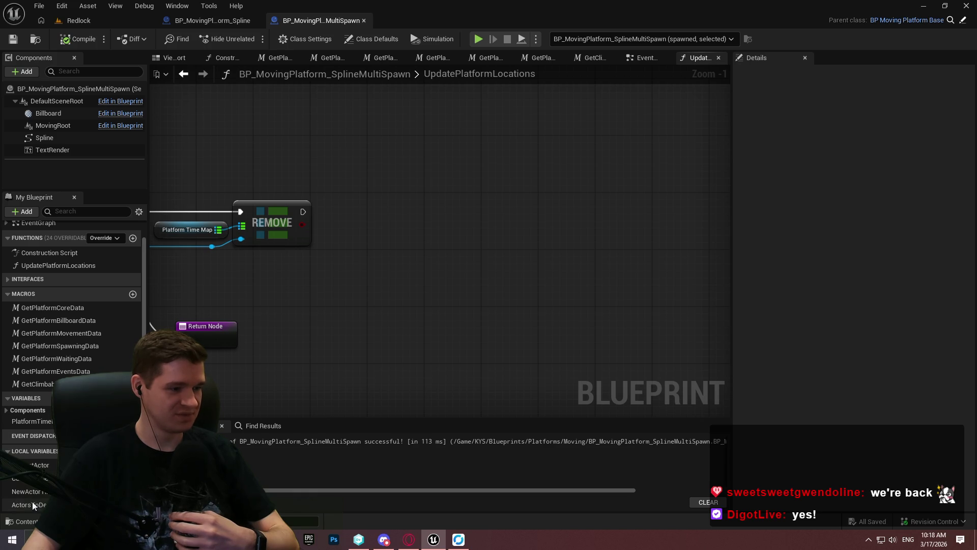
mouse_move(194, 246)
mouse_down()
mouse_move(313, 211)
mouse_move(390, 253)
mouse_up()
text(destro)
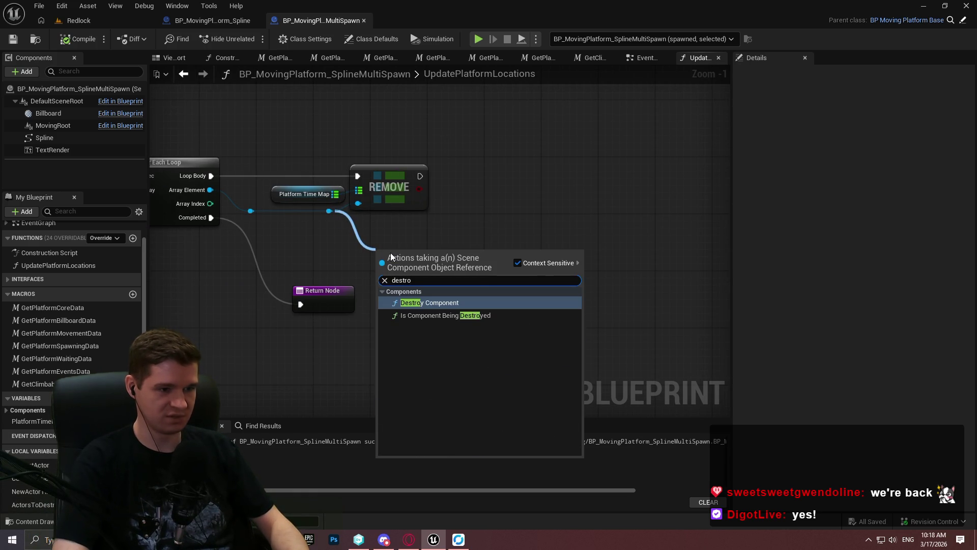
key(Return)
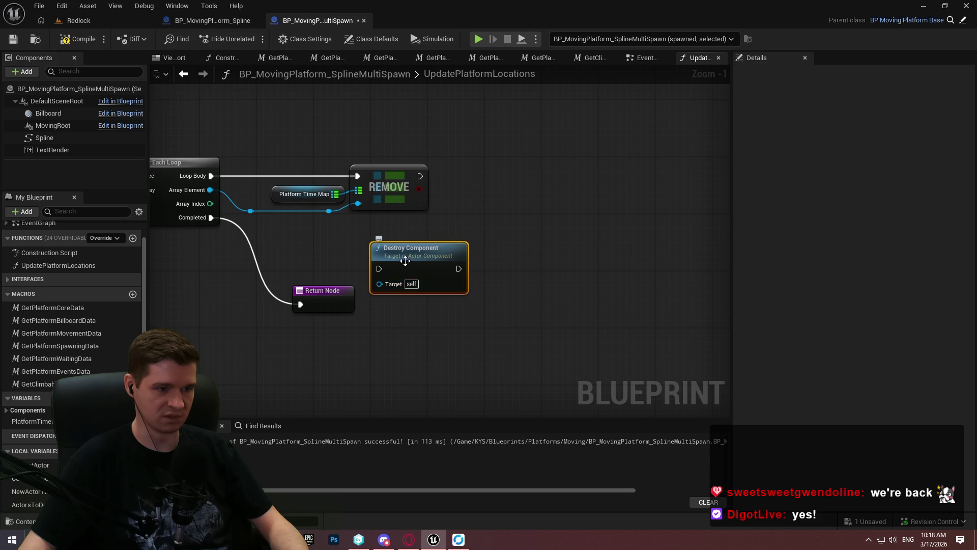
drag(406, 261, 592, 319)
click(546, 266)
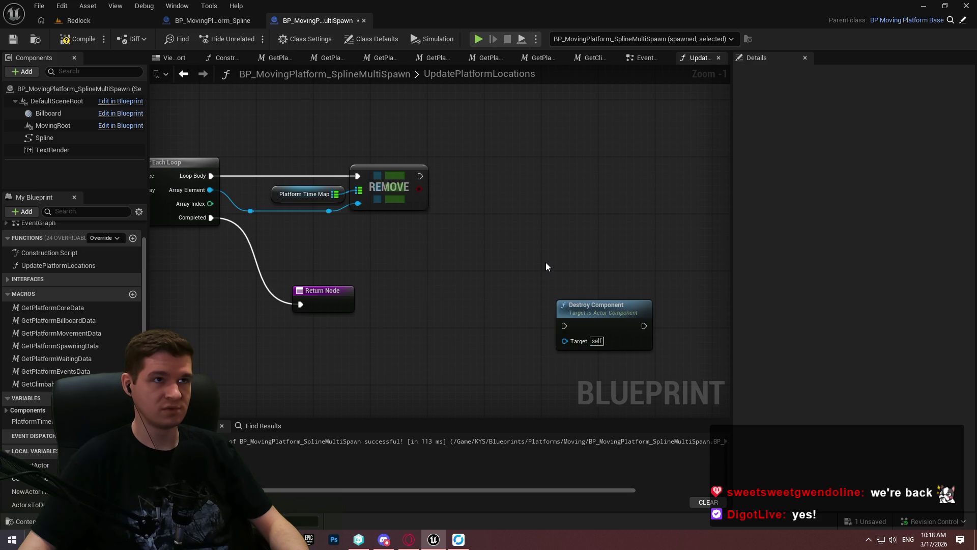
Step: Add a Get Child Component node (Child Index 0) fed by the Array Element, placed beside REMOVE
drag(564, 325, 564, 320)
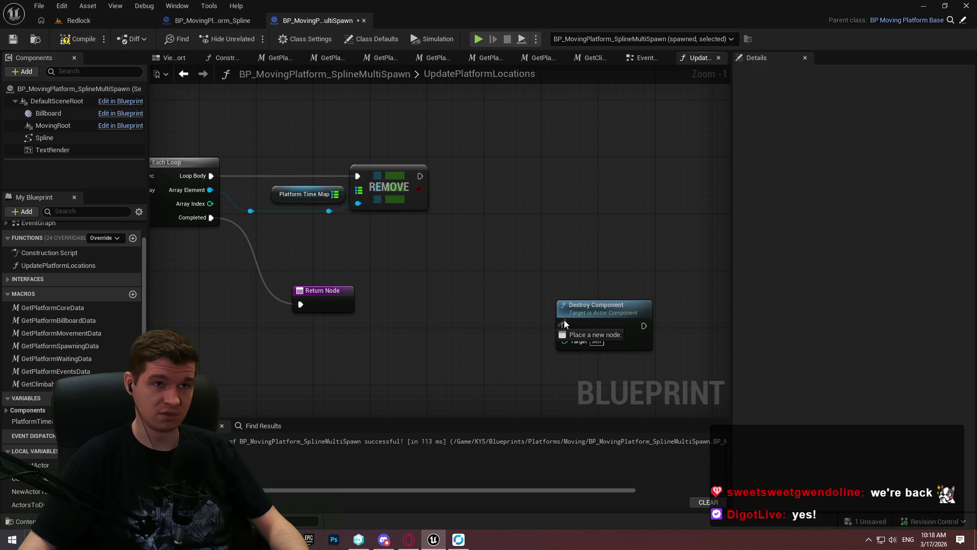
mouse_move(564, 323)
mouse_down()
mouse_move(518, 224)
mouse_move(487, 309)
mouse_up()
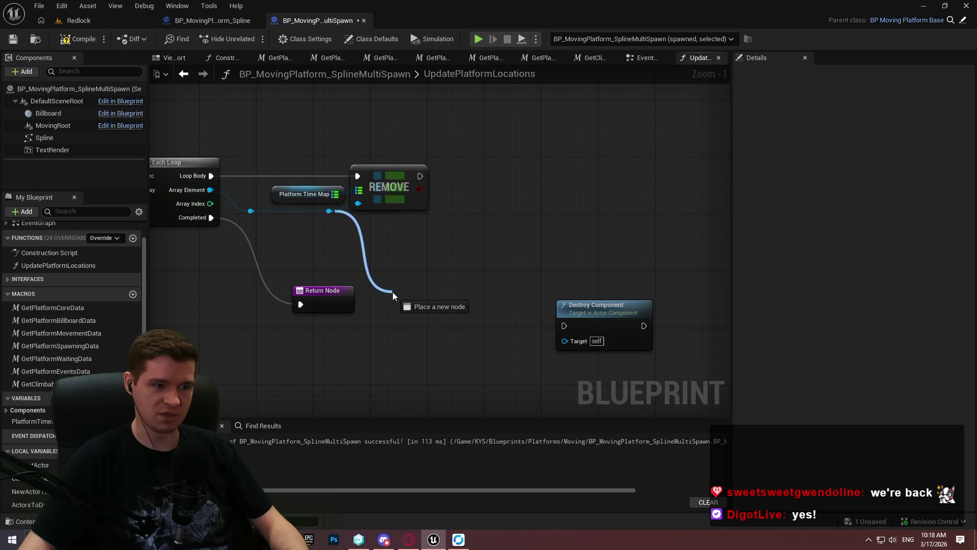
drag(392, 292, 397, 289)
text(get child)
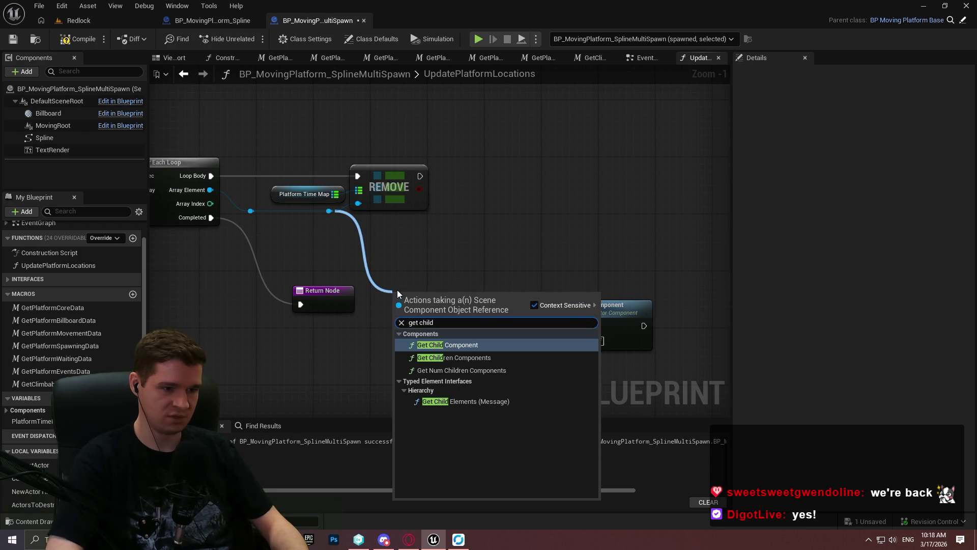
key(Return)
mouse_move(439, 306)
mouse_down()
mouse_move(383, 227)
mouse_move(395, 243)
mouse_up()
click(468, 216)
mouse_move(453, 247)
mouse_down()
mouse_move(507, 216)
mouse_move(484, 149)
mouse_up()
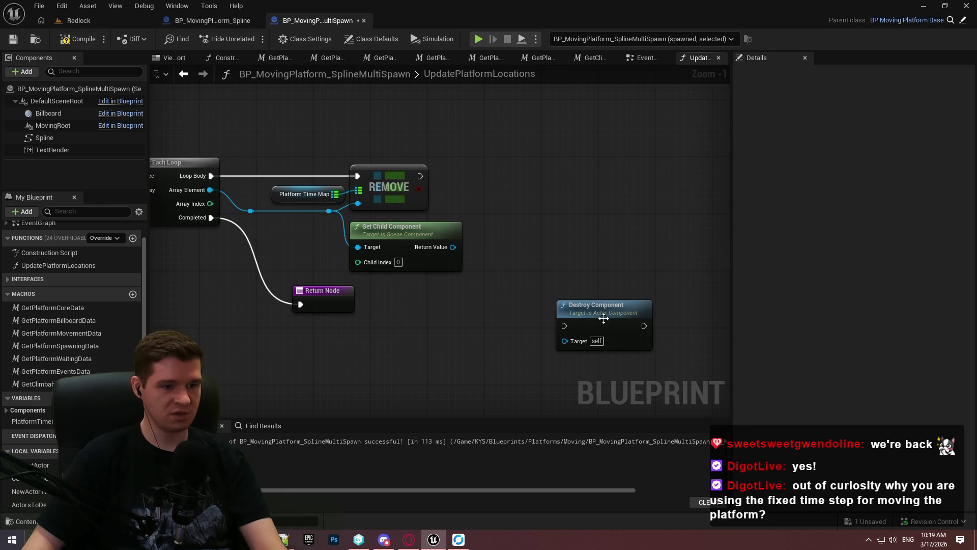
drag(604, 319, 560, 198)
scroll(514, 230, up, 1)
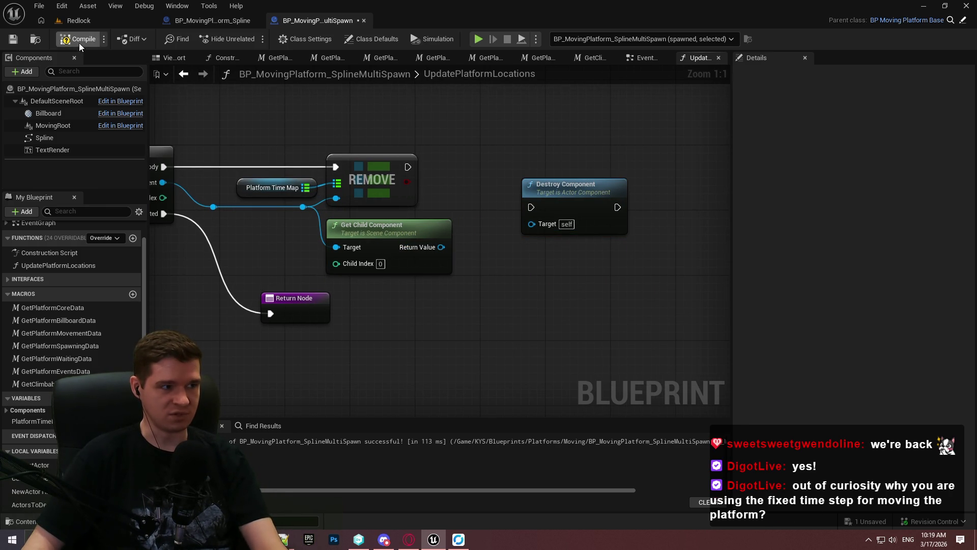
Step: Save the MultiSpawn Blueprint and shift REMOVE, Get Child Component and Destroy Component right
click(11, 44)
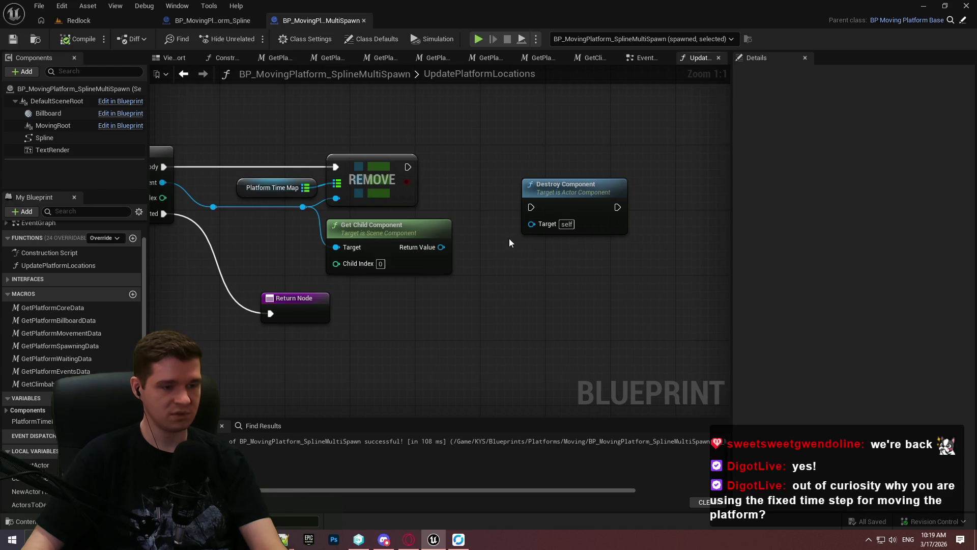
drag(526, 235, 551, 271)
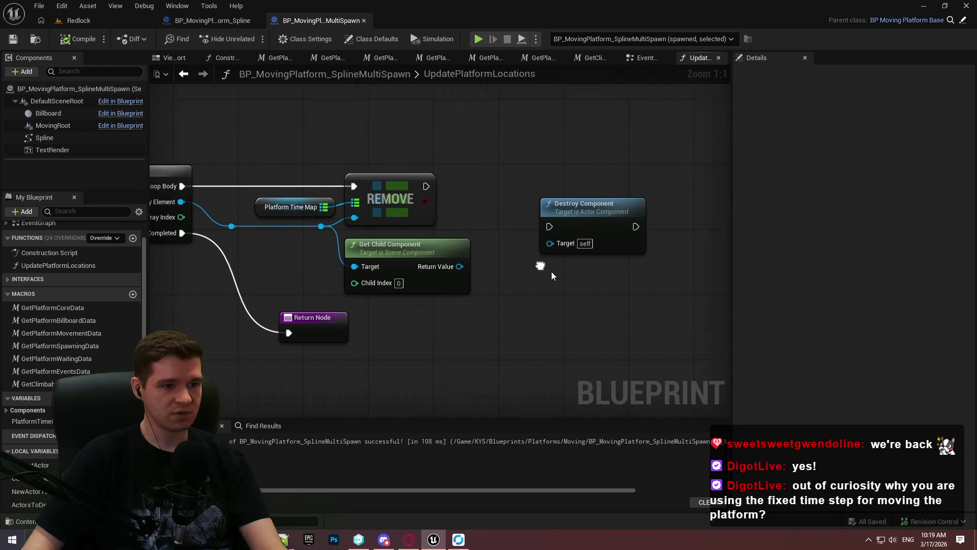
mouse_move(473, 269)
mouse_down()
mouse_move(418, 333)
mouse_move(505, 284)
mouse_move(479, 319)
mouse_up()
click(478, 319)
drag(501, 358, 378, 390)
drag(714, 294, 268, 142)
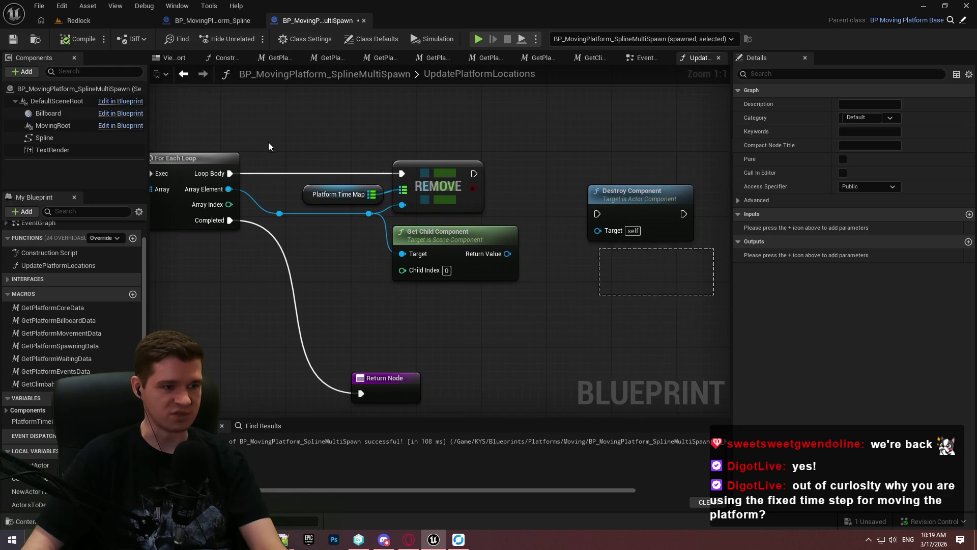
drag(438, 186, 511, 186)
click(363, 224)
Step: Tidy the graph layout, nudging the Return Node downward
drag(352, 213, 320, 222)
key(Escape)
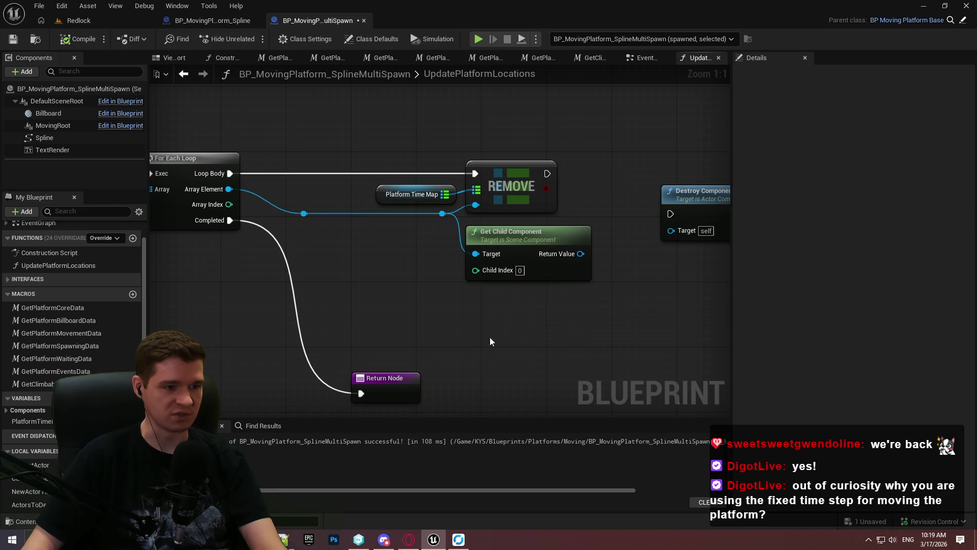
drag(720, 283, 212, 150)
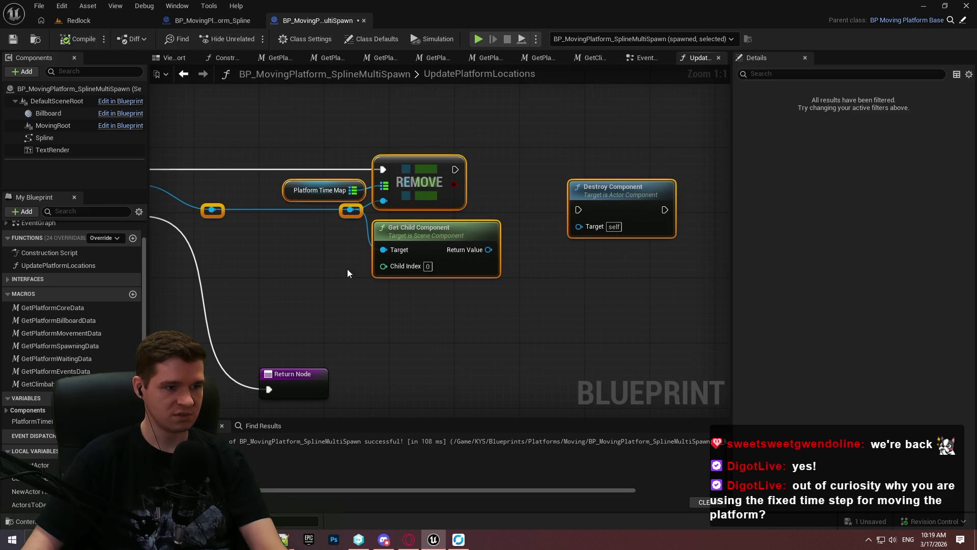
click(347, 269)
drag(292, 369, 302, 378)
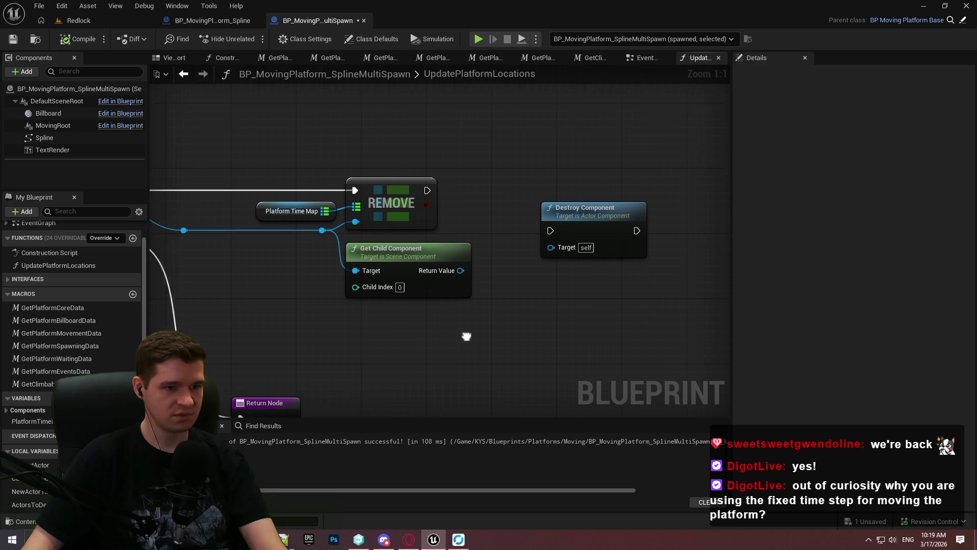
Step: Wire Destroy Component's Target to the element reroute and run it after REMOVE
click(541, 246)
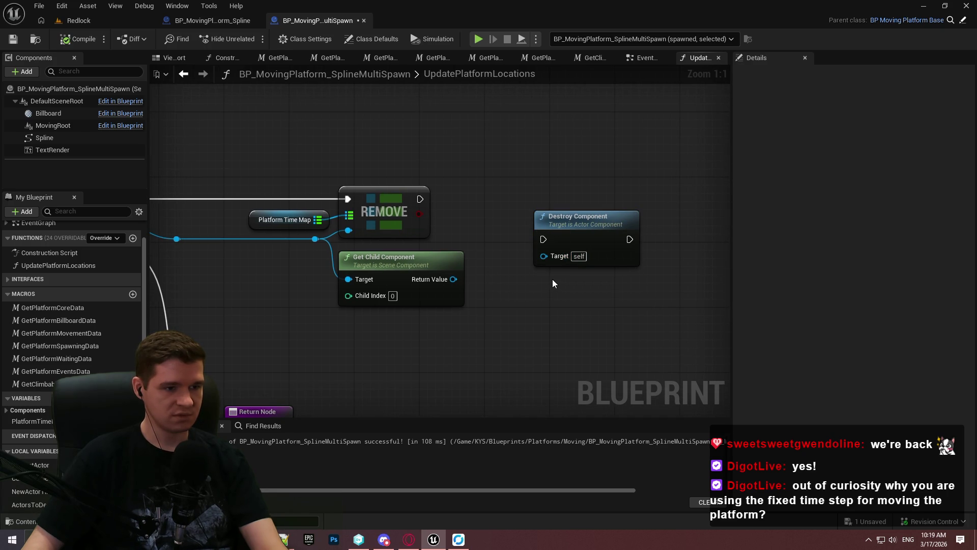
drag(549, 257, 241, 239)
drag(317, 240, 315, 239)
mouse_move(419, 199)
mouse_down()
mouse_move(545, 240)
mouse_move(447, 222)
mouse_up()
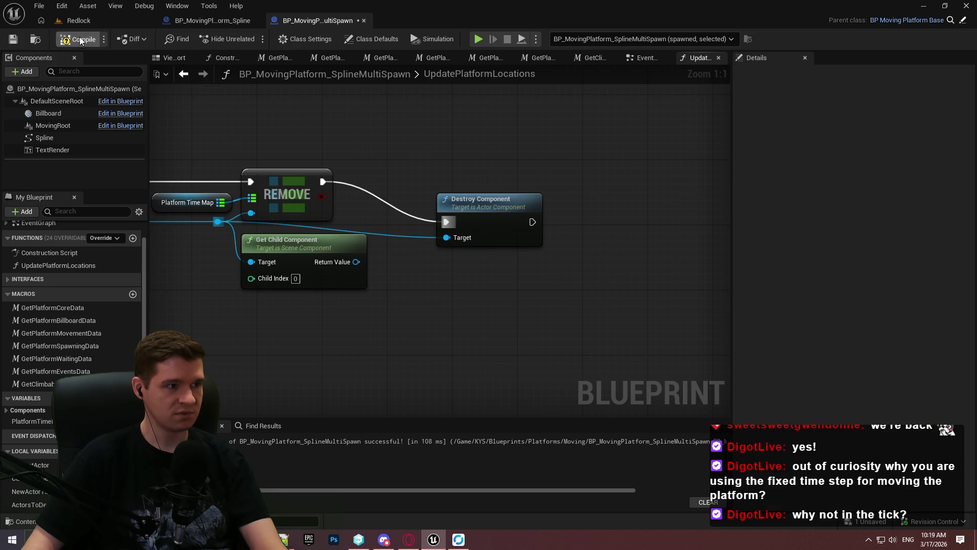
click(97, 21)
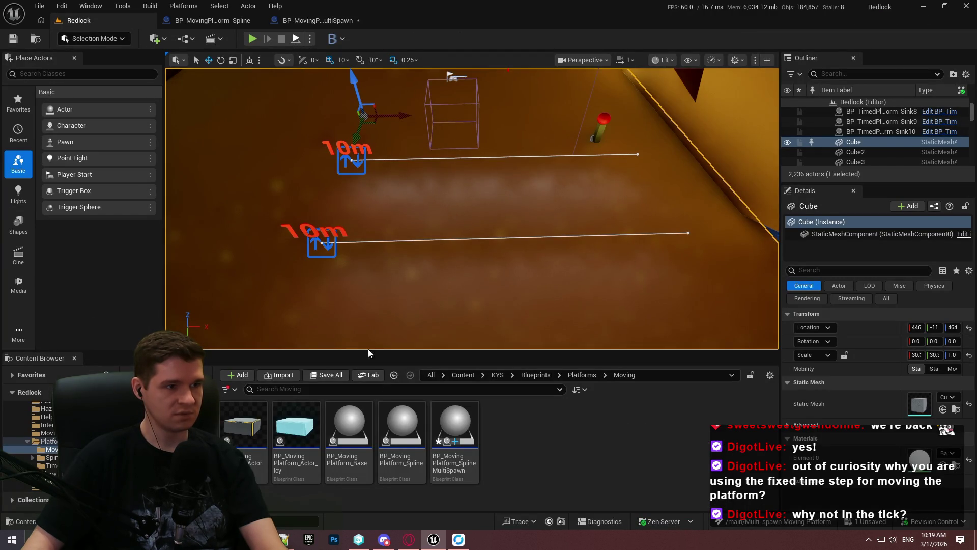
Step: Play Redlock in the editor to watch both sink platforms slide along their splines, then stop
key(alt+p)
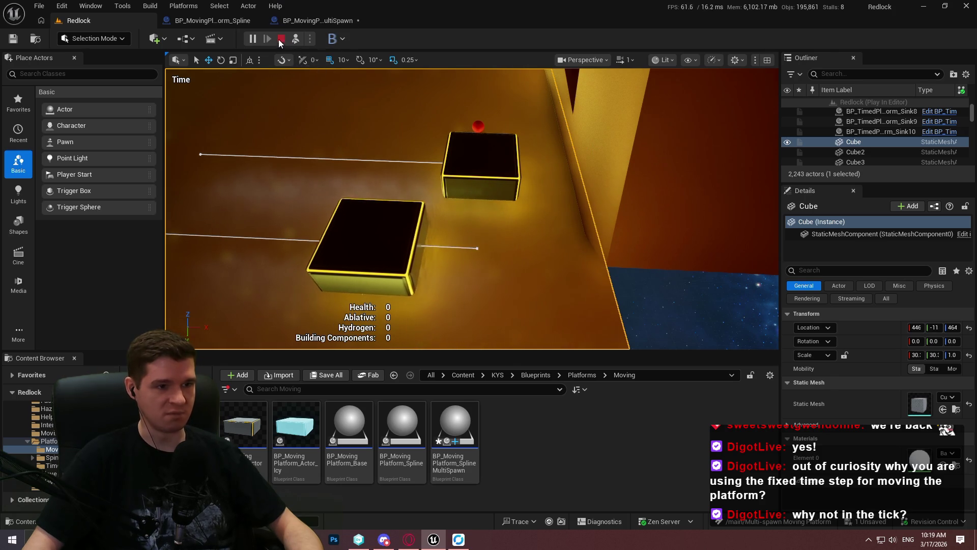
click(280, 41)
click(312, 23)
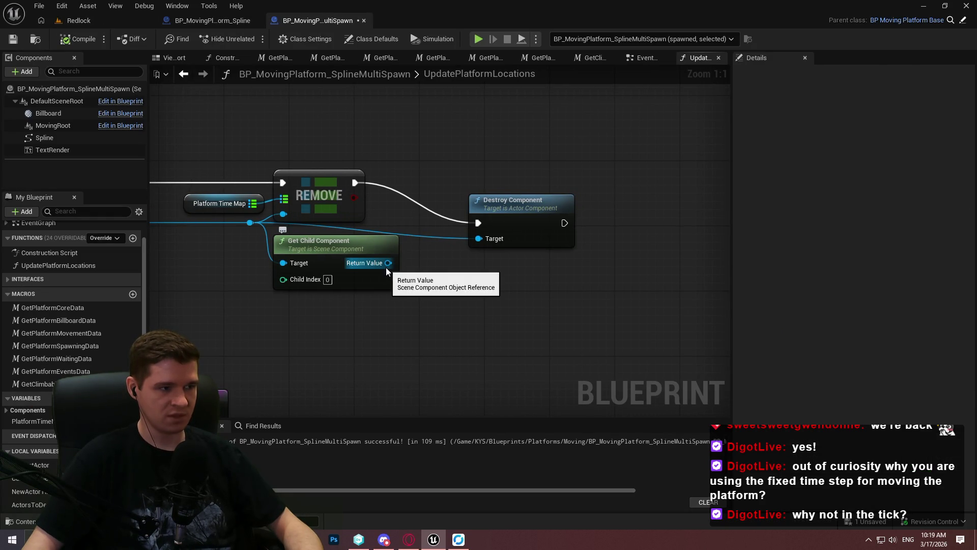
Step: Set a breakpoint on the REMOVE node, then bring up the level's play mode options
mouse_move(387, 263)
mouse_down()
mouse_move(525, 398)
mouse_move(423, 241)
mouse_move(459, 343)
mouse_up()
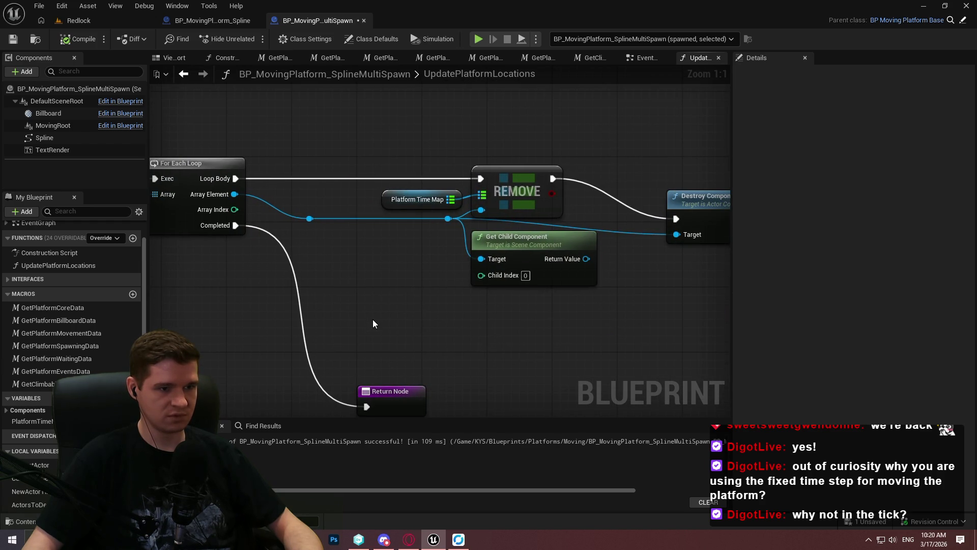
right_click(501, 176)
click(549, 407)
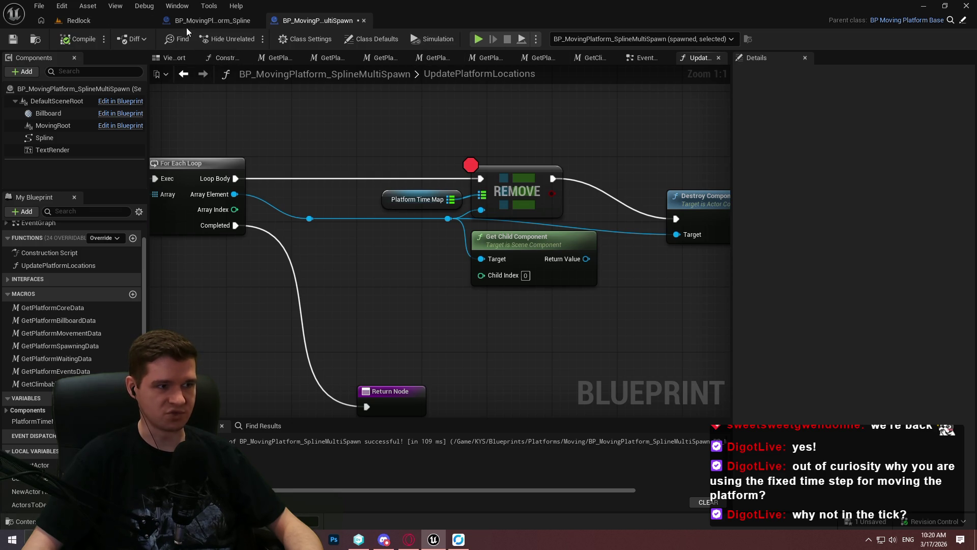
key(ctrl+Tab)
click(309, 39)
Step: Run the Standalone preview and move the character onto the yellow boxes
key(Escape)
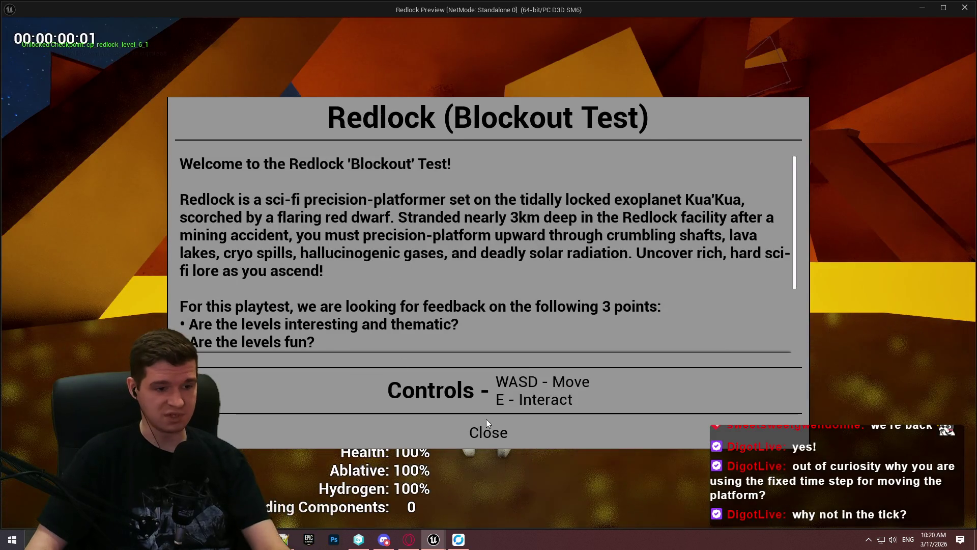
click(491, 429)
key(w)
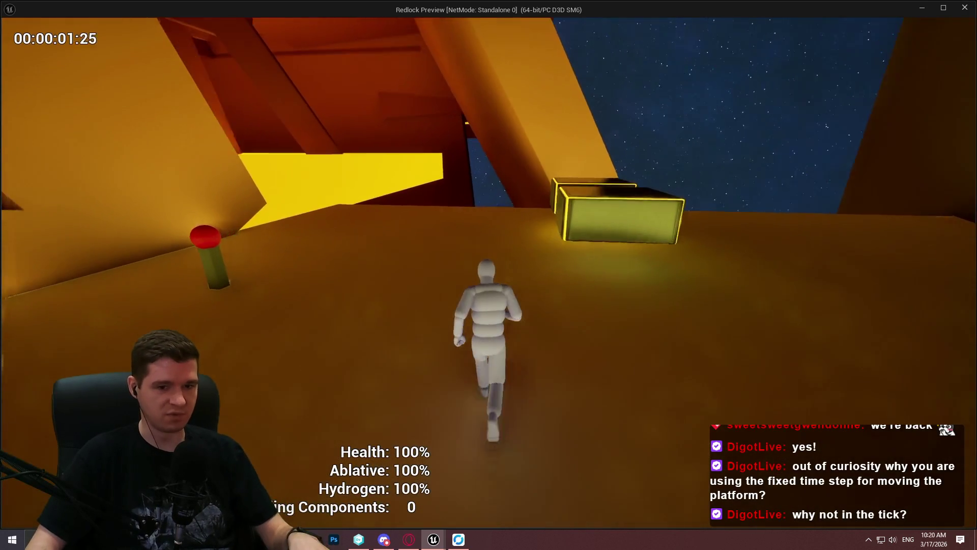
key(space)
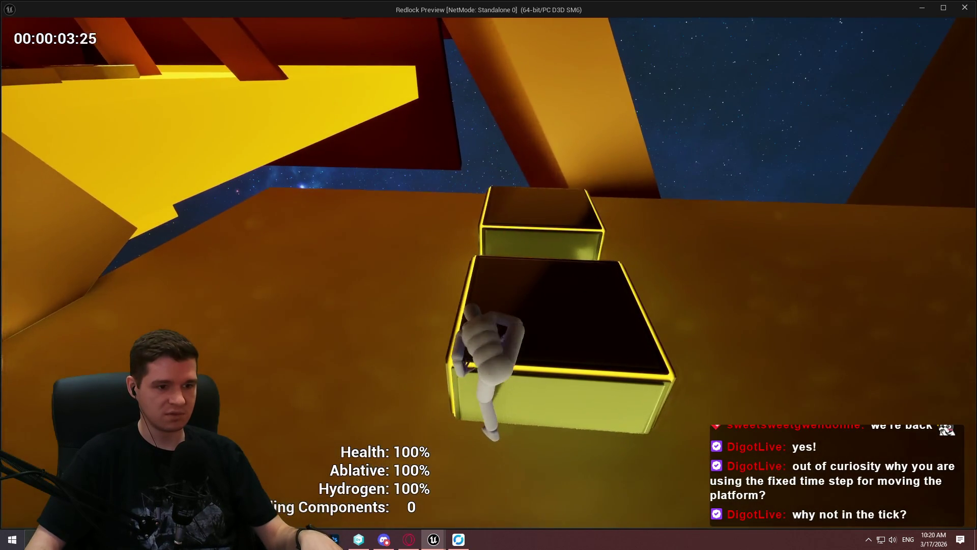
key(w)
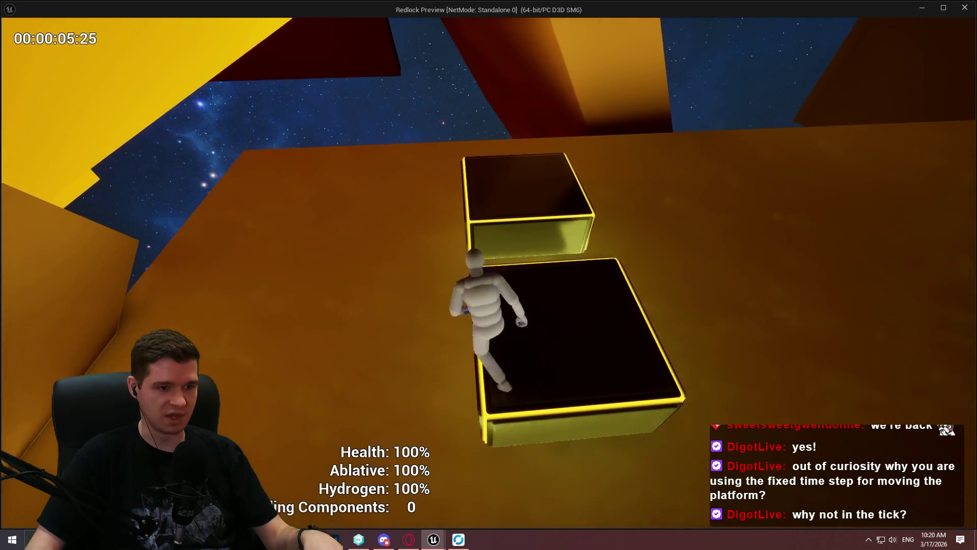
key(space)
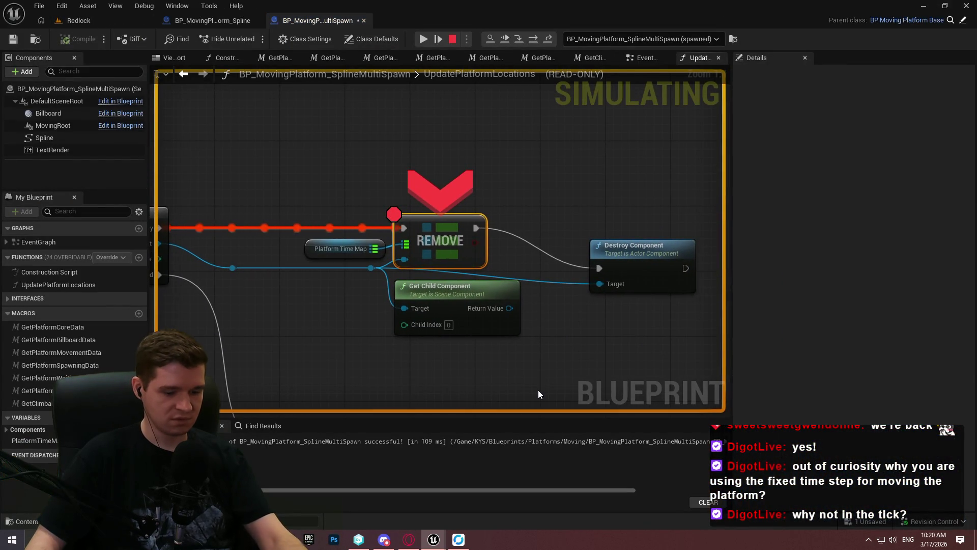
Step: Step the debugger from REMOVE to Destroy Component and into the loop, then stop the session
key(F10)
key(F10)
key(F10)
key(F10)
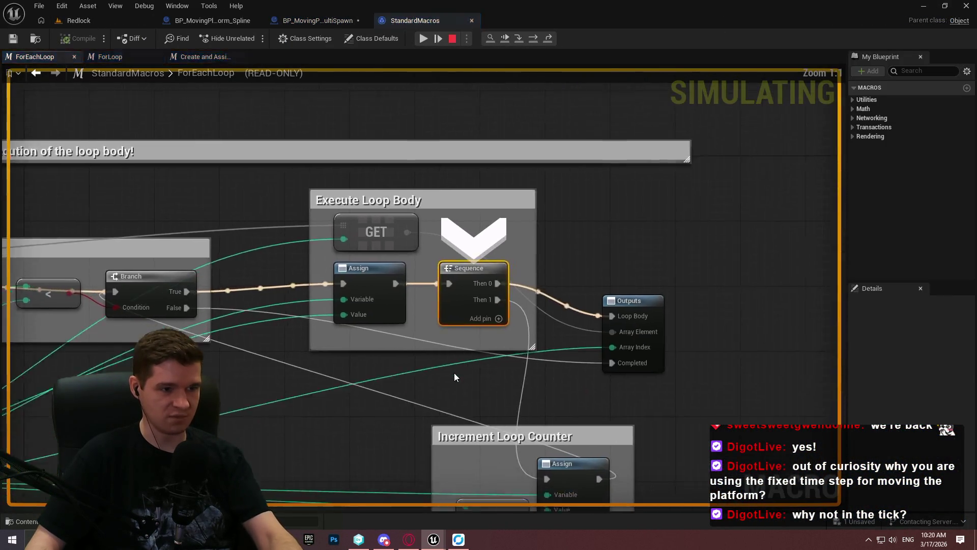
key(F10)
key(F10)
key(F10)
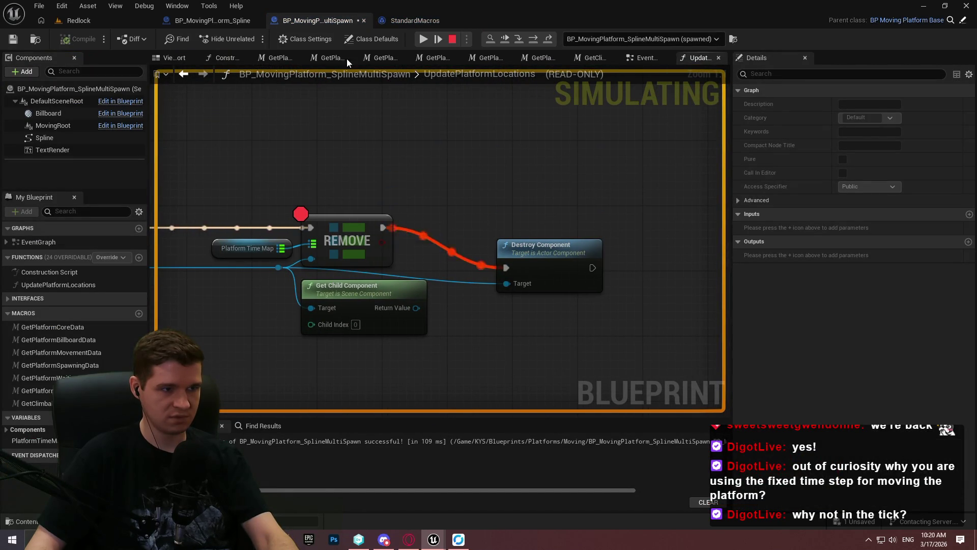
click(453, 39)
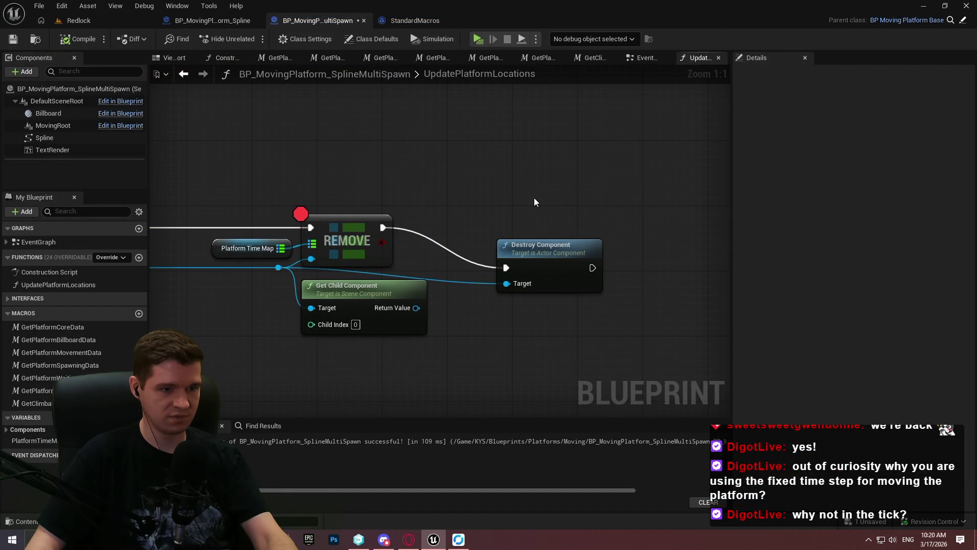
Step: Rewire Destroy Component's Target to Get Child Component's Return Value, align it, and compile
click(543, 261)
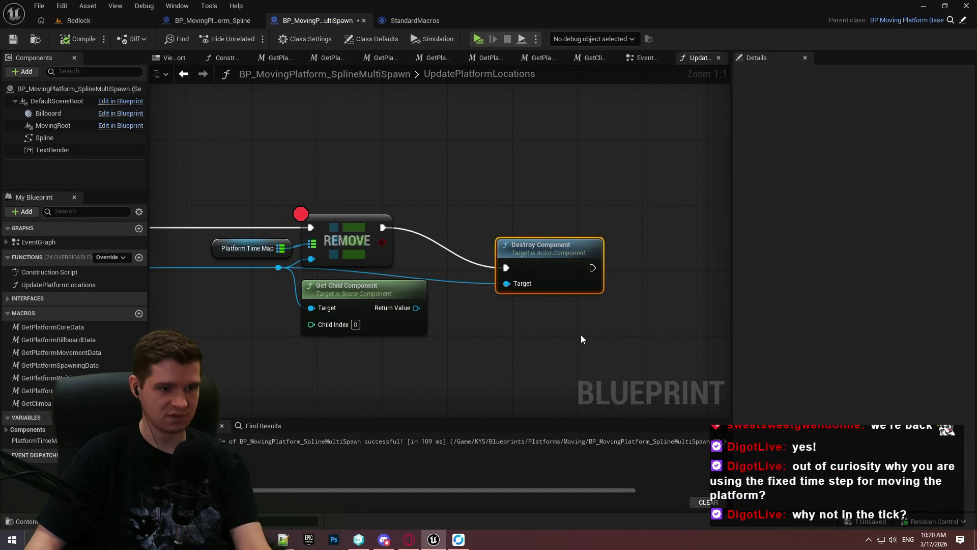
mouse_move(417, 307)
mouse_down()
mouse_move(512, 275)
mouse_move(508, 284)
mouse_up()
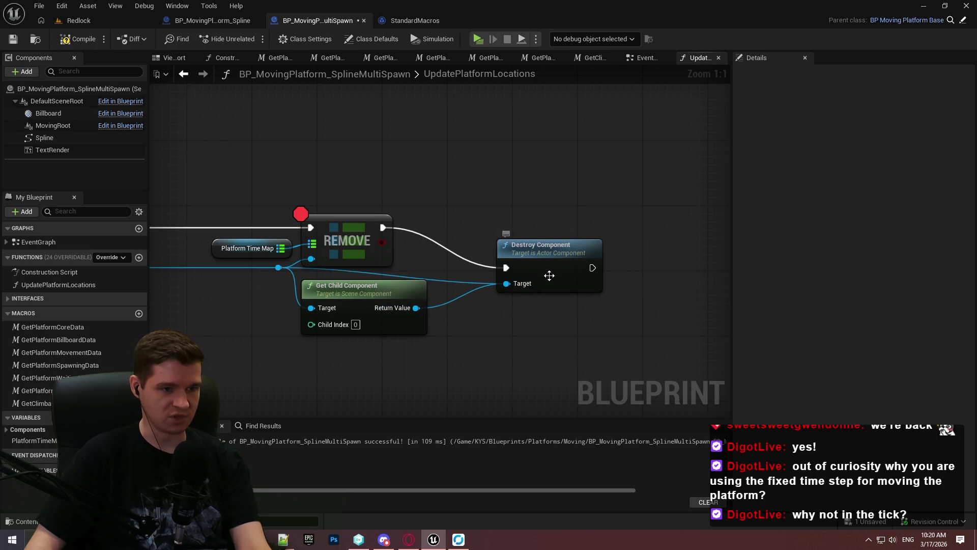
drag(562, 323, 553, 241)
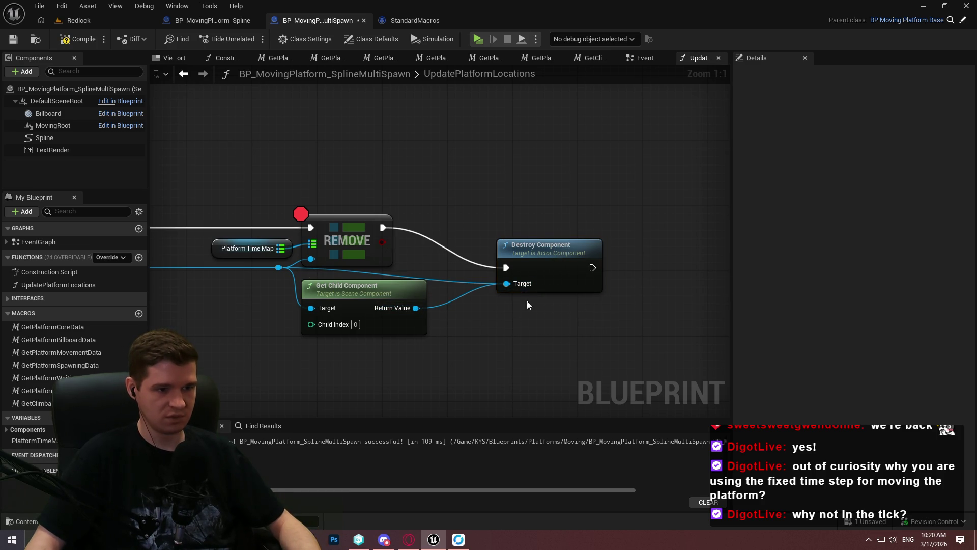
mouse_move(515, 286)
mouse_down()
mouse_move(534, 225)
mouse_move(526, 227)
mouse_up()
click(520, 258)
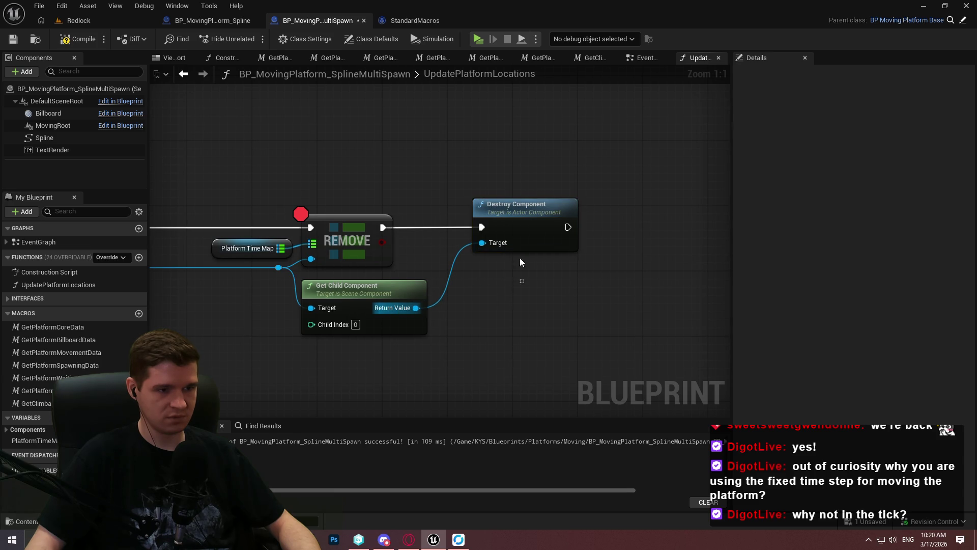
click(83, 41)
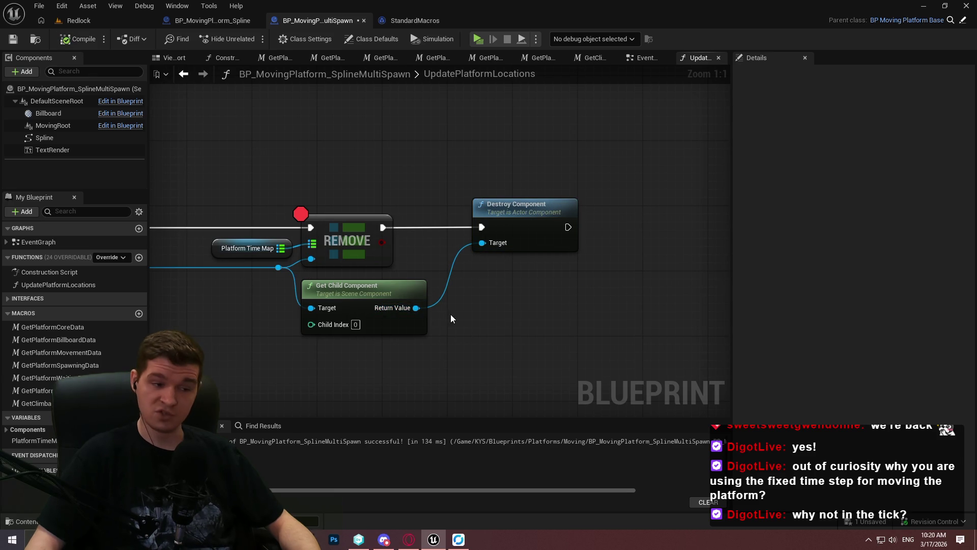
click(478, 40)
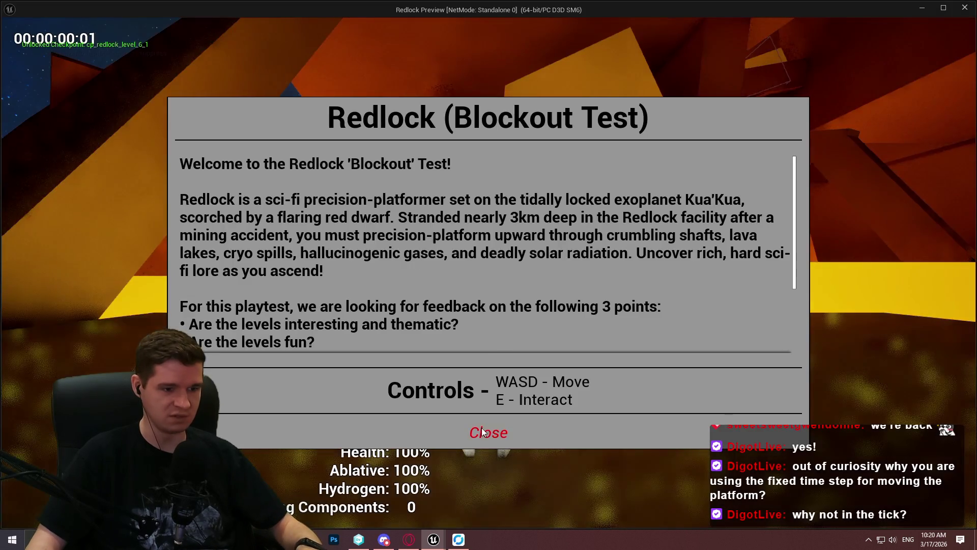
Step: Start playing and walk the character across the platforms until the REMOVE breakpoint hits
click(484, 433)
key(w)
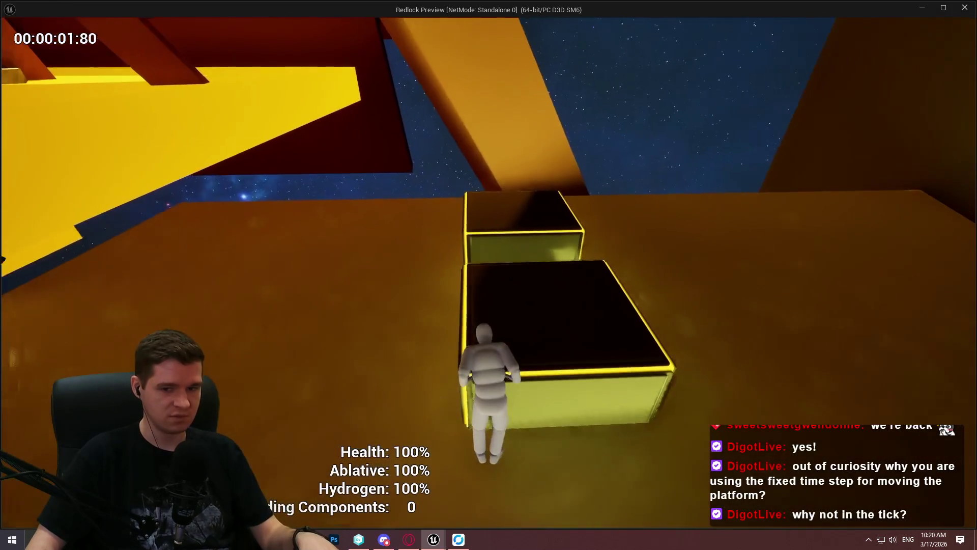
key(space)
key(space)
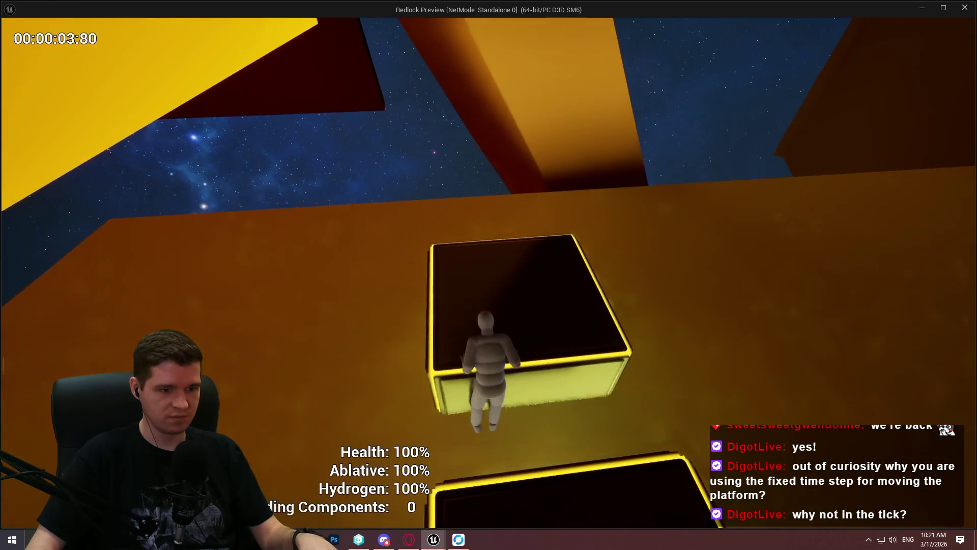
key(w)
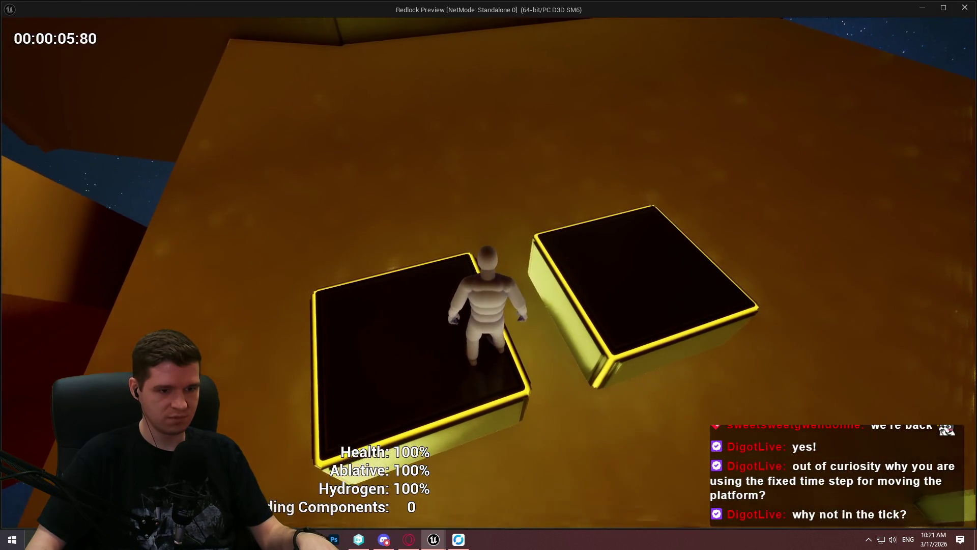
key(w)
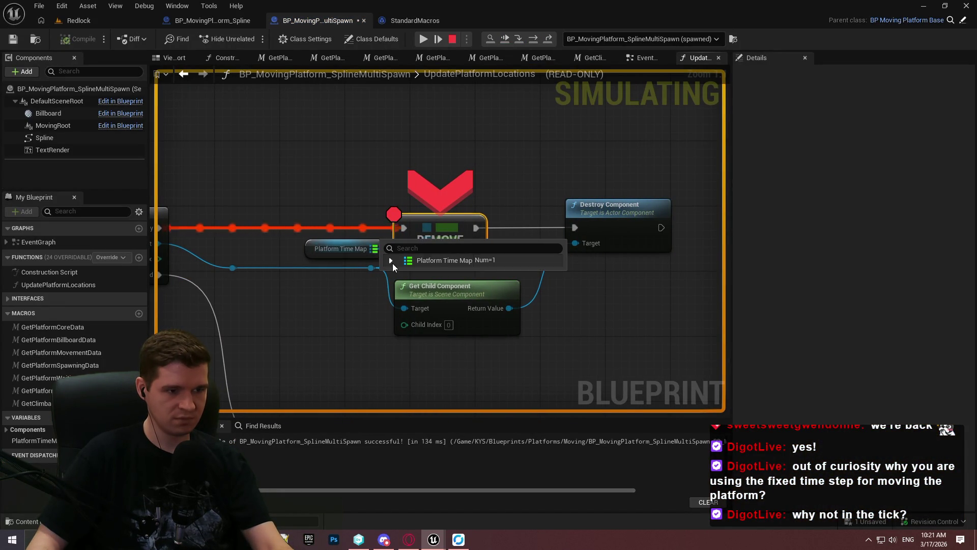
Step: Inspect Platform Time Map and Get Child Component's ChildActorComponent value while stepping, then resume
click(391, 262)
key(F10)
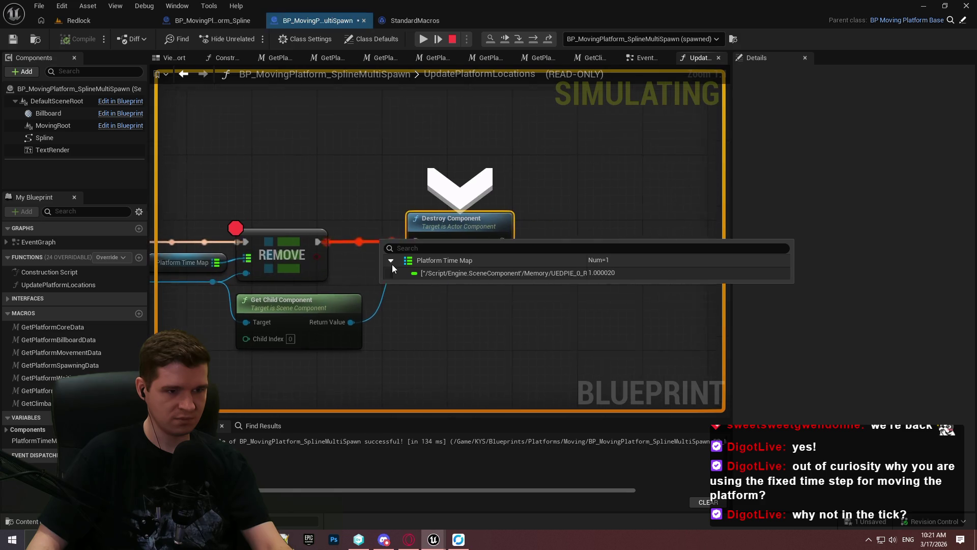
mouse_move(310, 323)
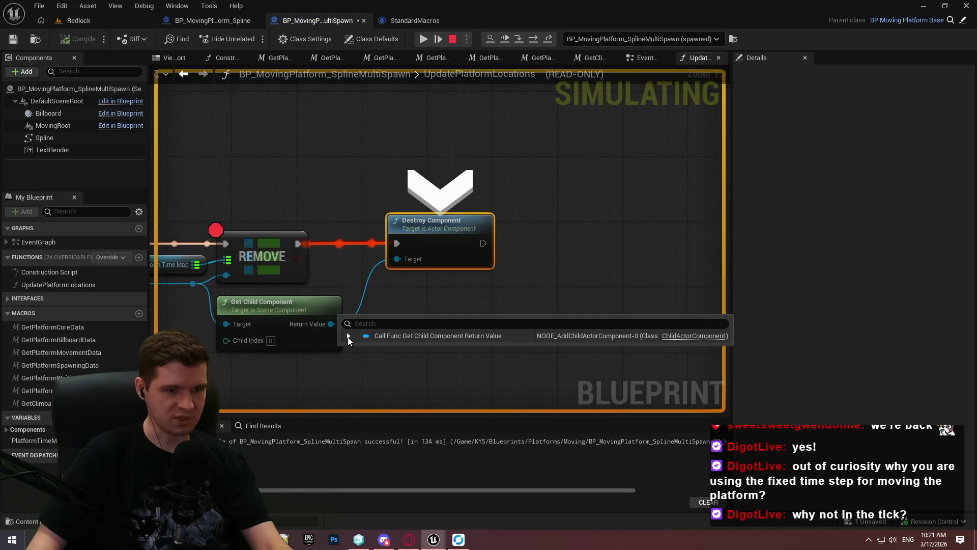
click(349, 337)
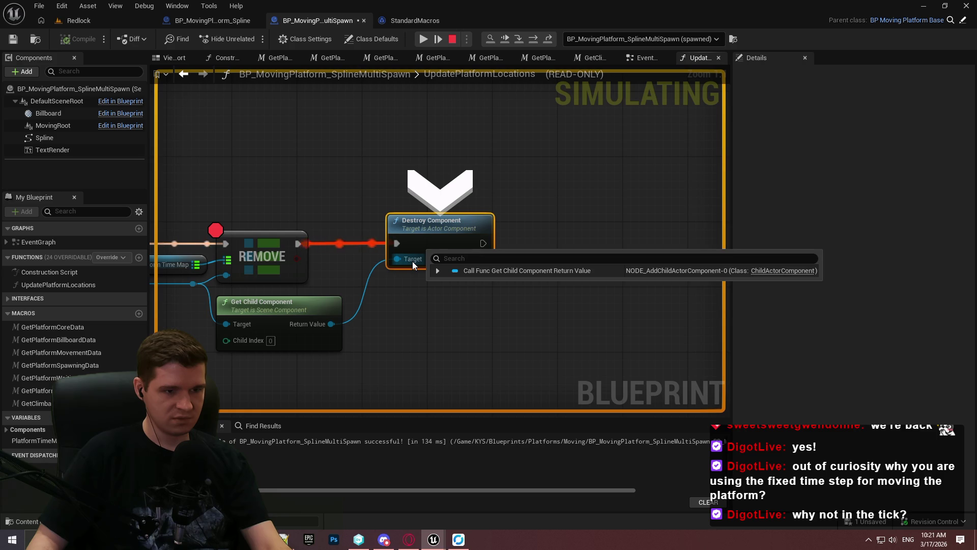
key(F10)
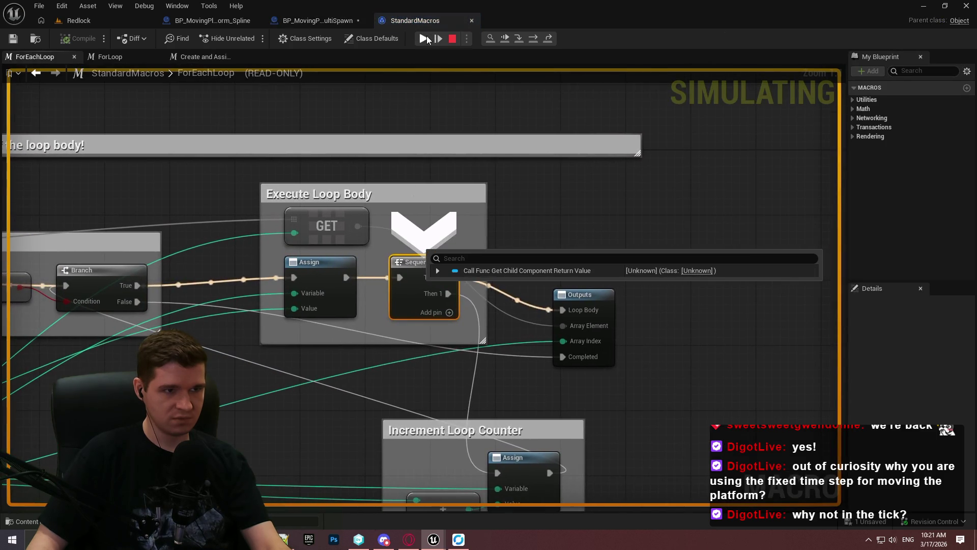
click(424, 38)
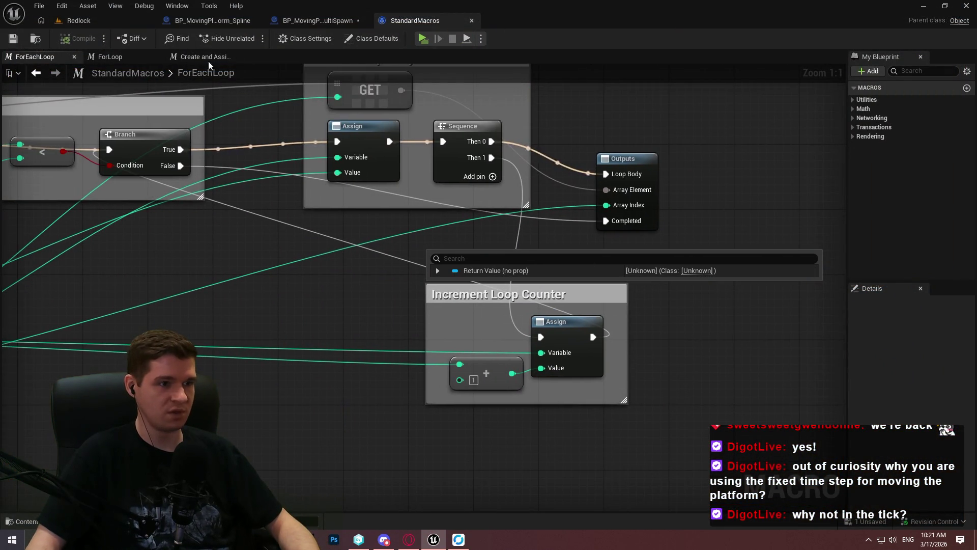
click(321, 22)
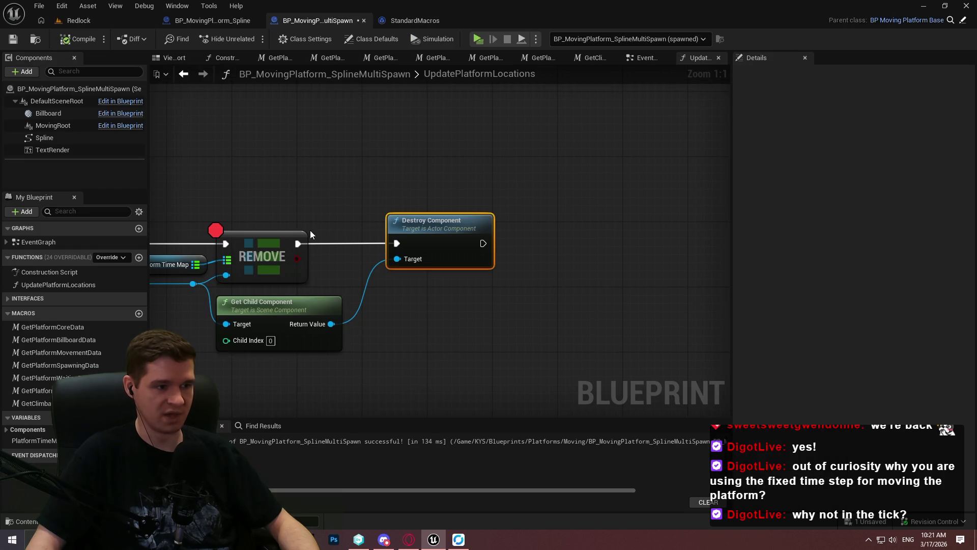
Step: Duplicate Destroy Component, wire its Target to the Array Element, and chain it after the first
mouse_move(287, 203)
mouse_down()
mouse_move(399, 190)
mouse_move(535, 195)
mouse_move(520, 98)
mouse_move(352, 171)
mouse_up()
mouse_move(388, 231)
mouse_down()
mouse_move(484, 209)
mouse_move(533, 152)
mouse_up()
key(ctrl+w)
mouse_move(562, 314)
mouse_down()
mouse_move(300, 255)
mouse_move(369, 212)
mouse_move(405, 209)
mouse_up()
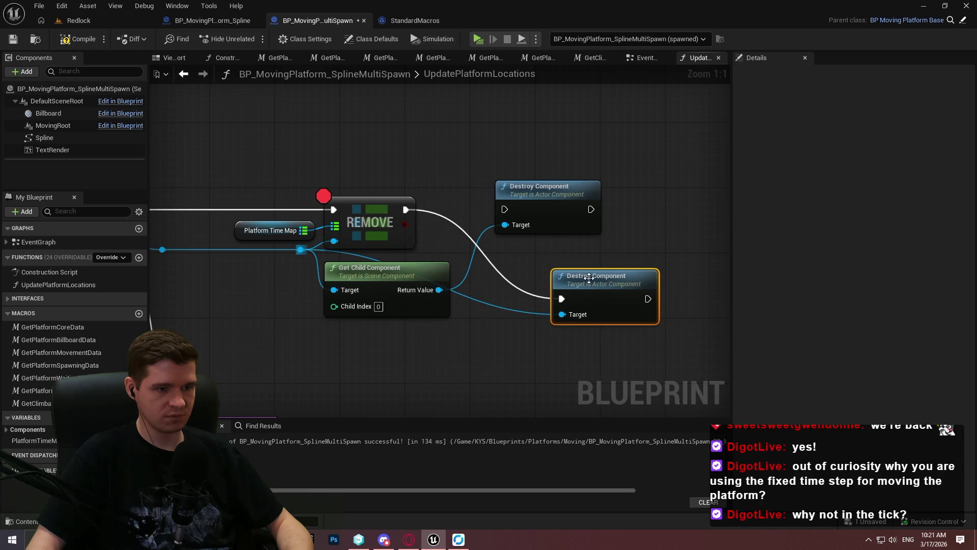
drag(591, 209, 561, 299)
drag(406, 209, 505, 209)
drag(624, 282, 698, 193)
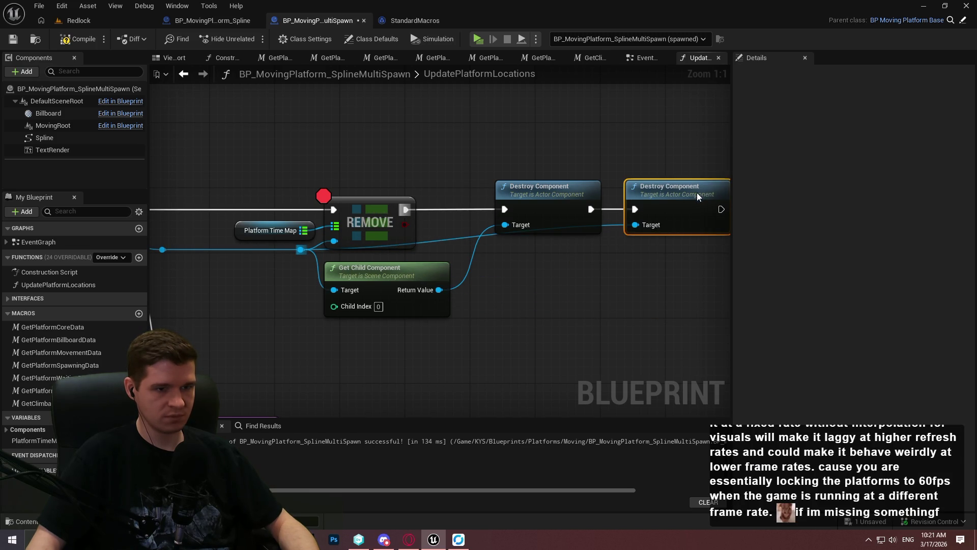
click(615, 293)
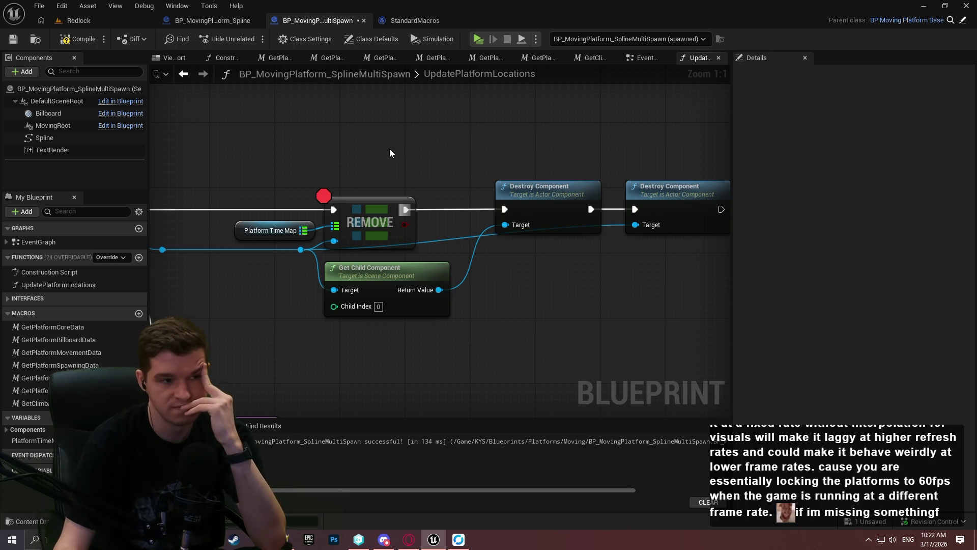
mouse_move(390, 149)
mouse_down()
mouse_move(508, 90)
mouse_move(511, 162)
mouse_up()
Step: Remove the breakpoint from the REMOVE node
right_click(511, 162)
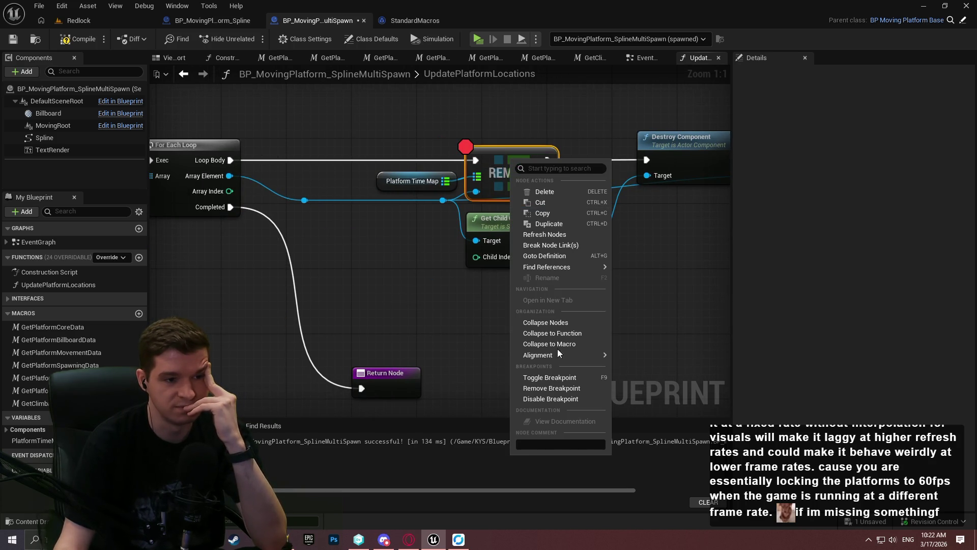
click(551, 385)
drag(641, 251, 494, 254)
click(495, 253)
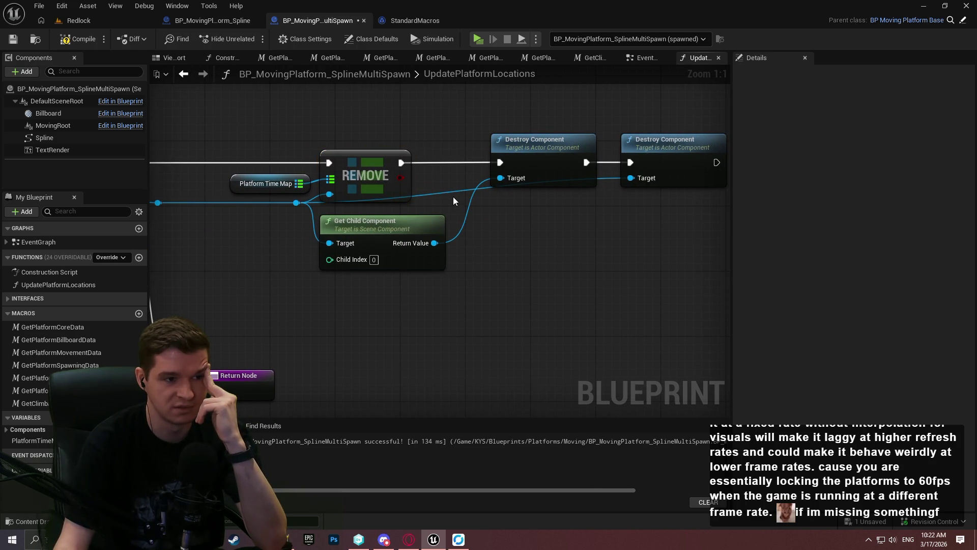
Step: Compile the Blueprint and save it via File > Save
click(79, 38)
click(39, 6)
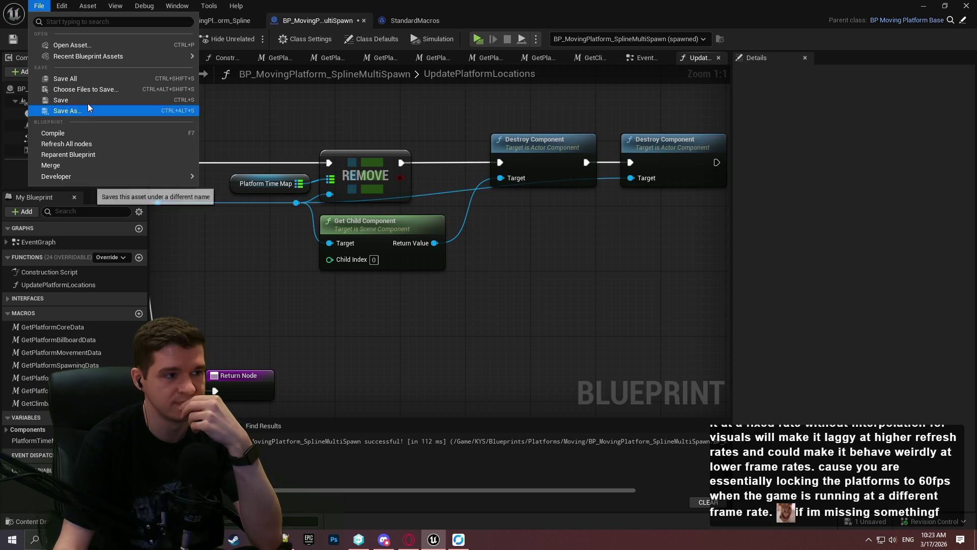
click(86, 79)
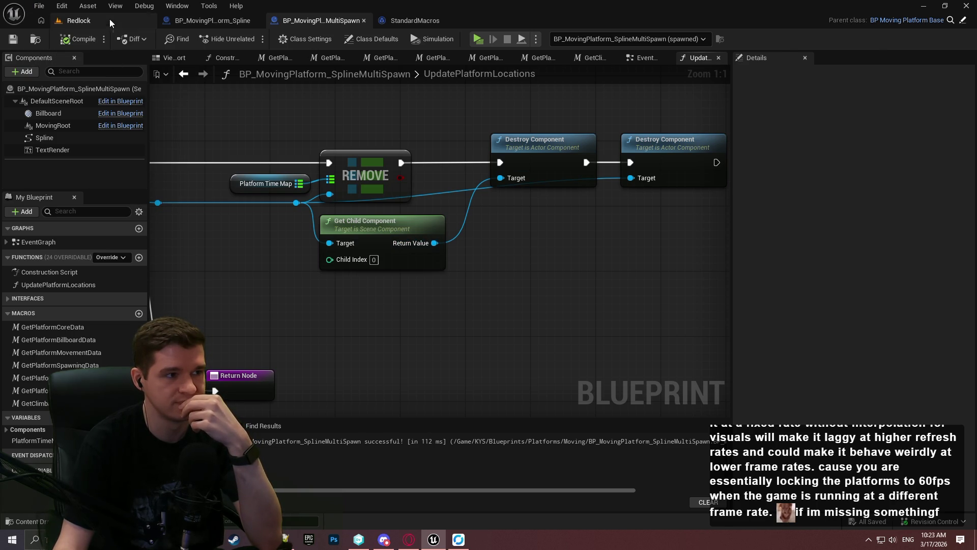
click(79, 21)
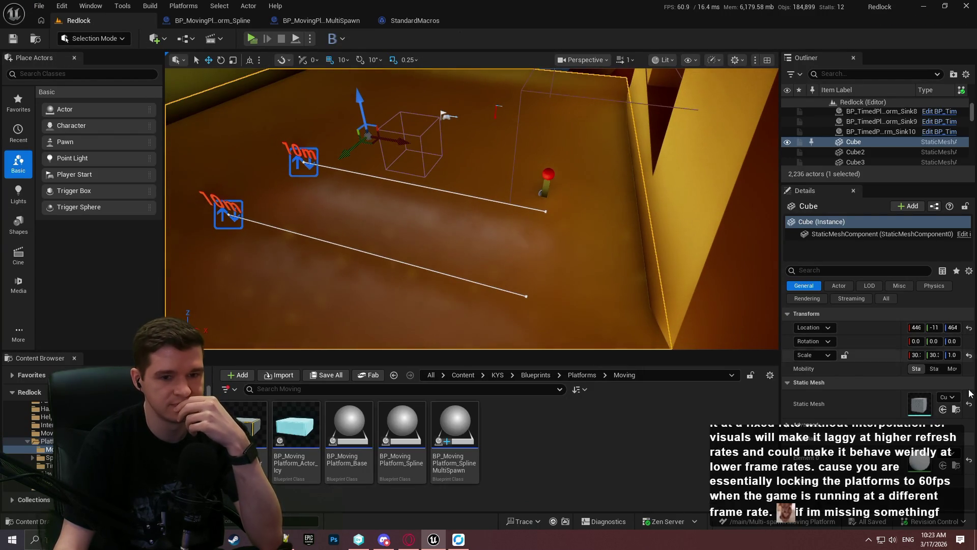
Step: Select the spline multi-spawn platform and expand its Platform Data, Movement and Core properties
click(302, 163)
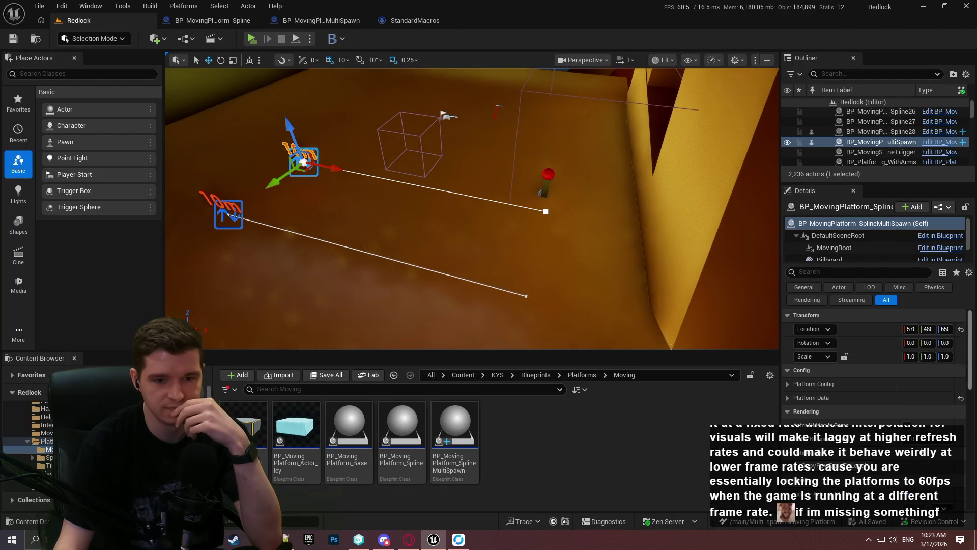
click(787, 397)
scroll(799, 377, down, 1)
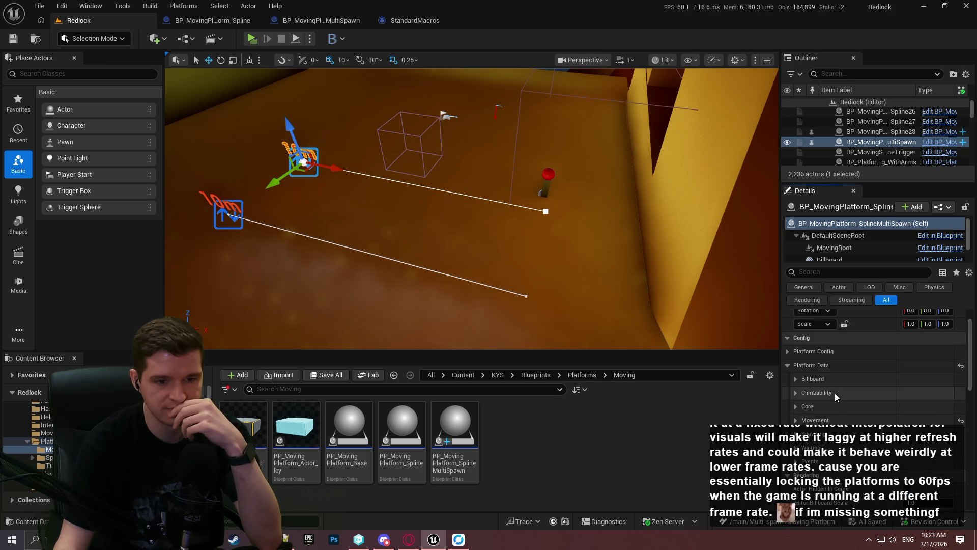
scroll(825, 397, down, 1)
click(795, 404)
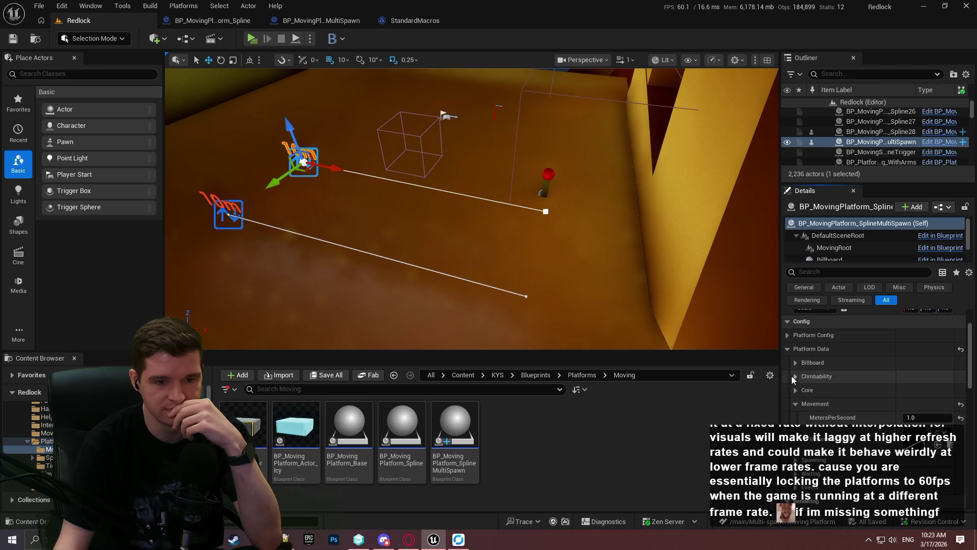
click(795, 390)
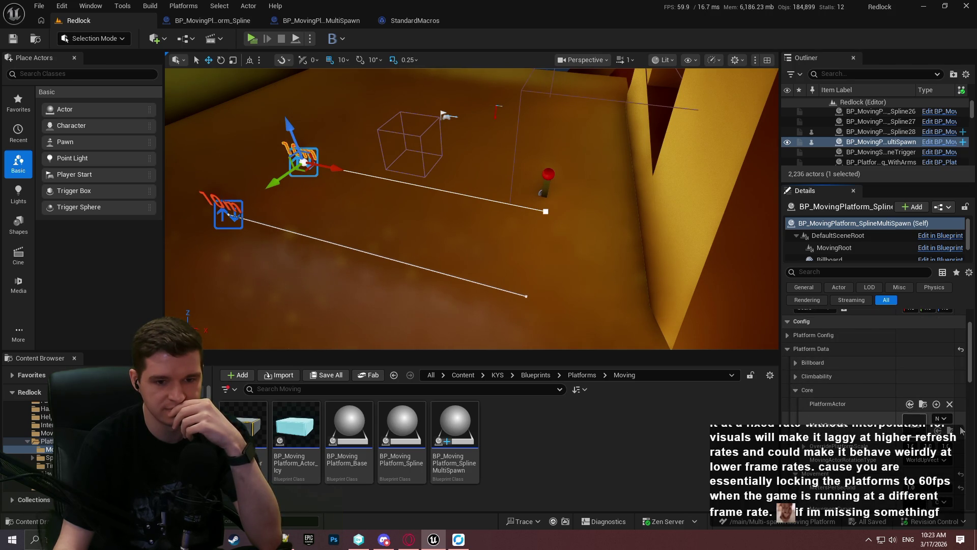
click(942, 418)
key(Escape)
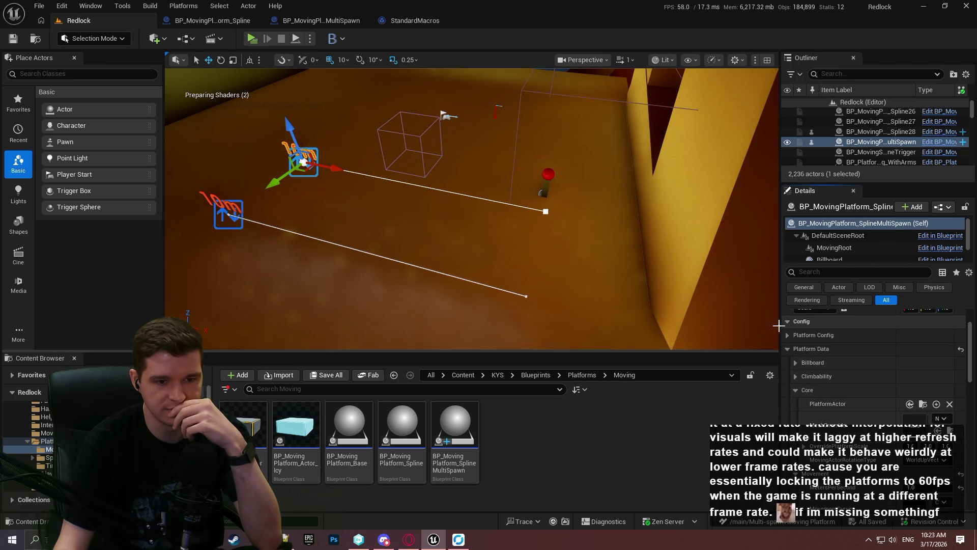
drag(779, 326, 596, 325)
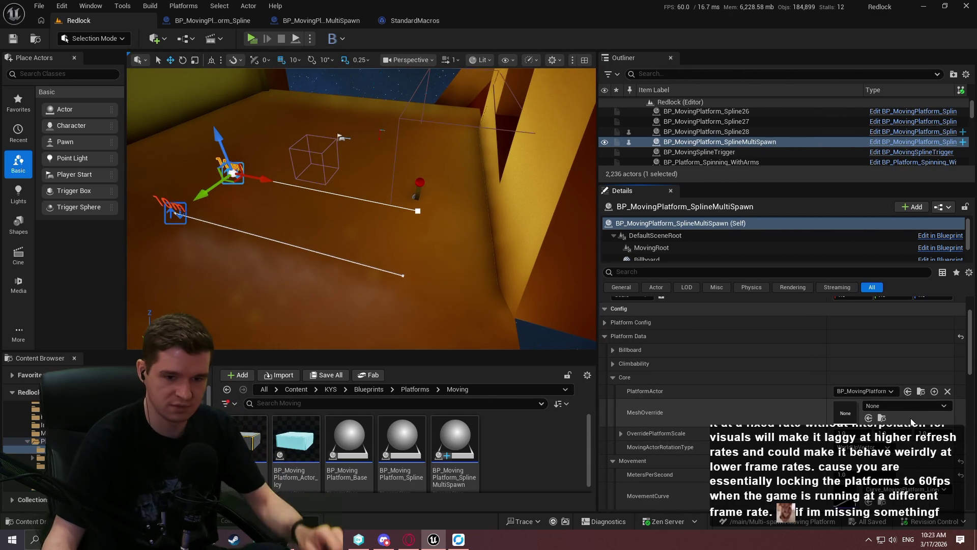
Step: Set MeshOverride to SM_PlatformBase, clear PlatformActor to None, and start a playtest
click(923, 405)
text(platform)
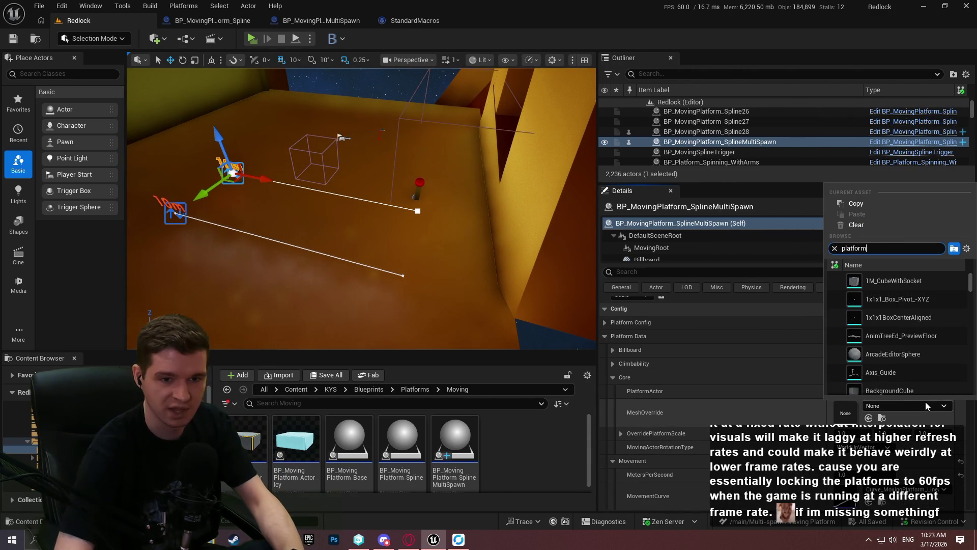
click(924, 280)
click(947, 391)
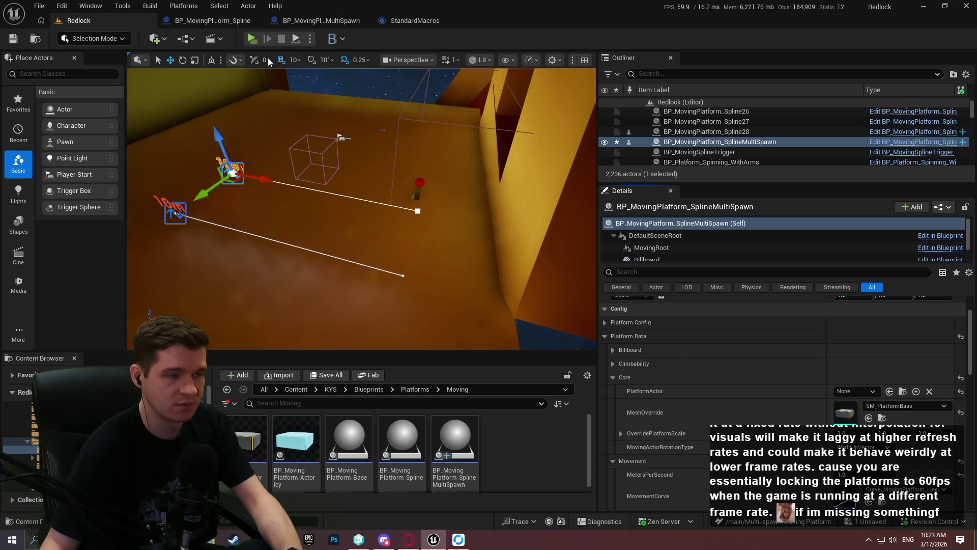
key(alt+p)
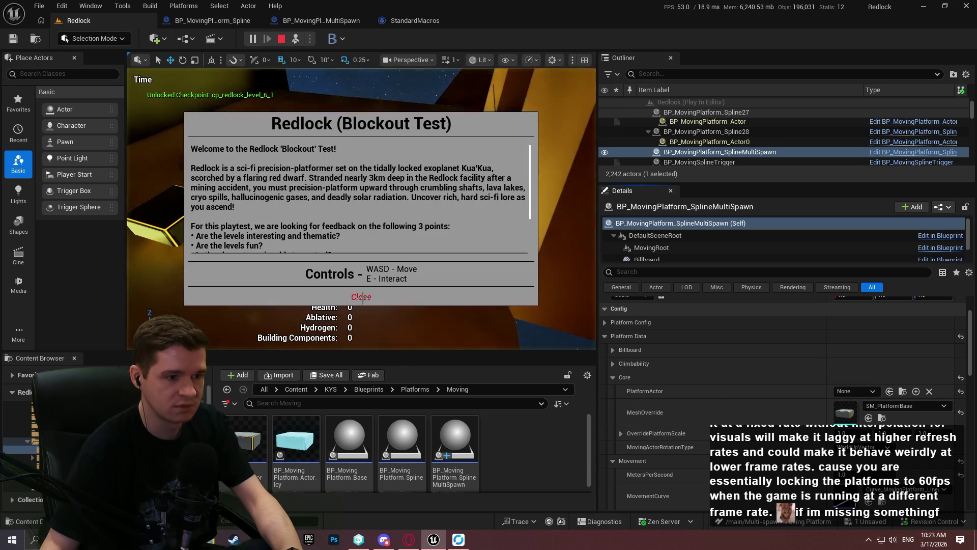
Step: Dismiss the Redlock welcome dialog and stop the Play In Editor session after watching the platform
click(360, 297)
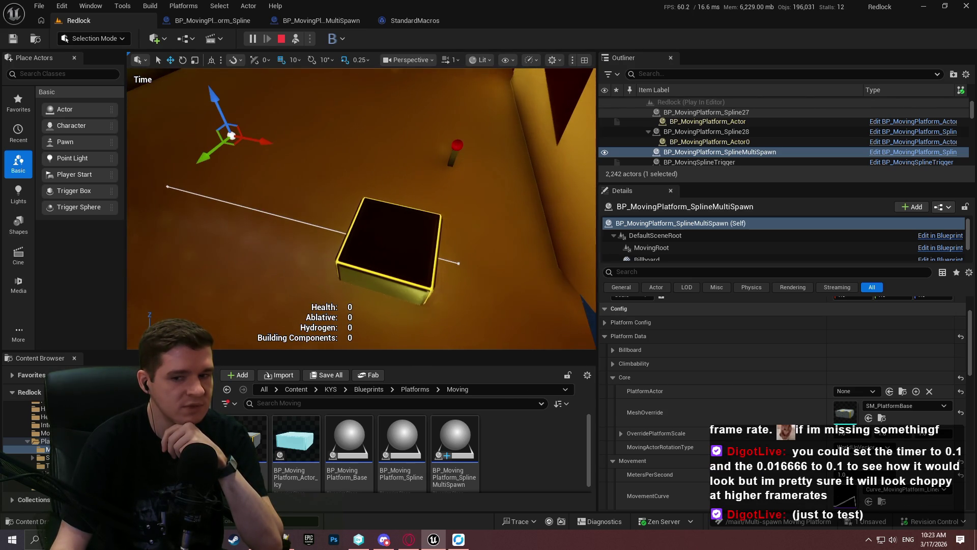
click(281, 38)
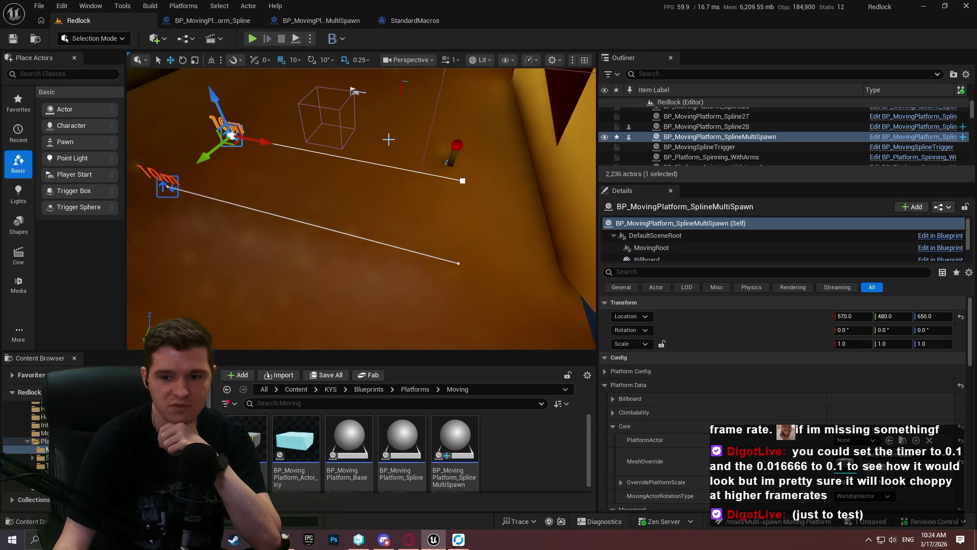
mouse_move(249, 188)
mouse_down()
mouse_move(249, 153)
mouse_move(242, 193)
mouse_up()
Step: Close the StandardMacros graph, return to the Redlock level and deselect the multi-spawn platform actor
click(433, 22)
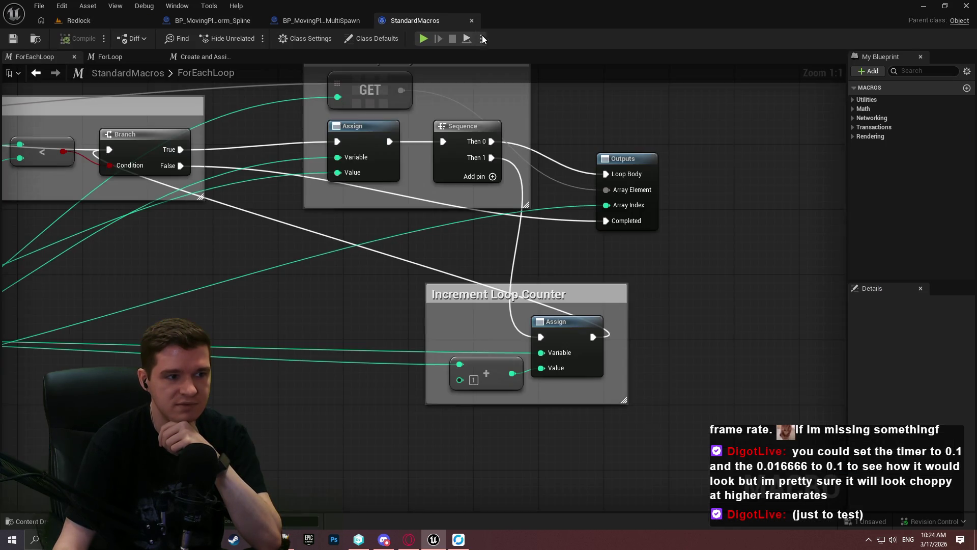
click(470, 20)
click(79, 21)
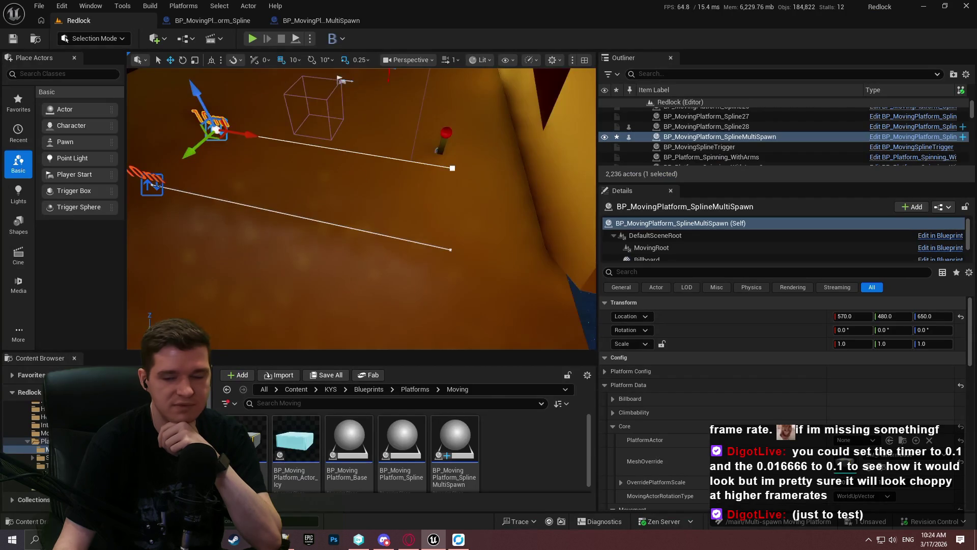
drag(360, 98, 361, 98)
key(Escape)
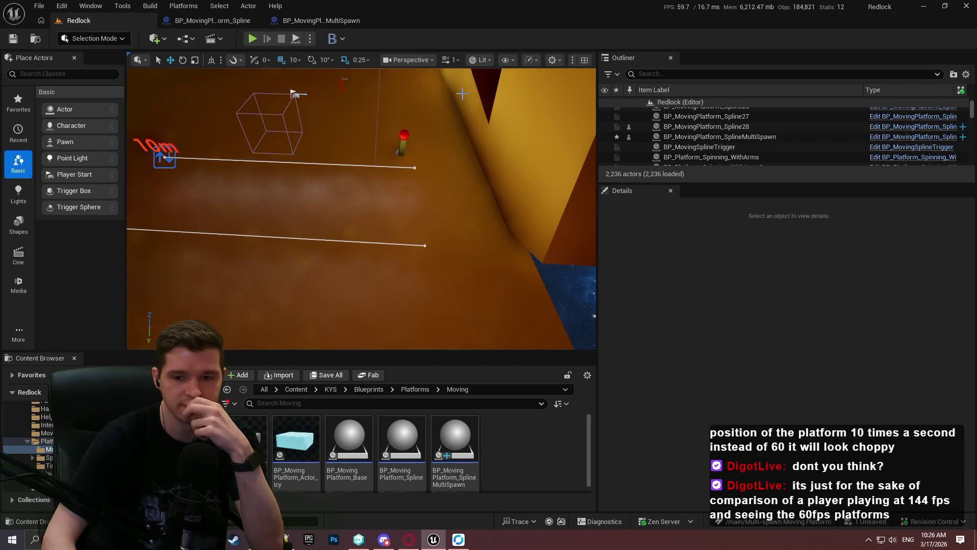
Step: Search Project Settings for 'subste' to check Max Substep Delta Time 0.016667 and Max Substeps 6
click(62, 6)
click(62, 5)
click(62, 6)
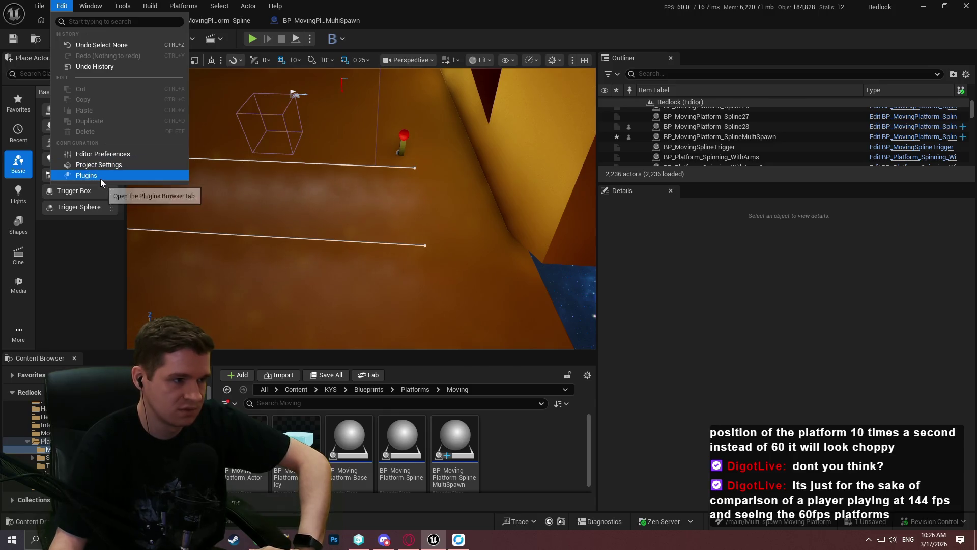
click(100, 164)
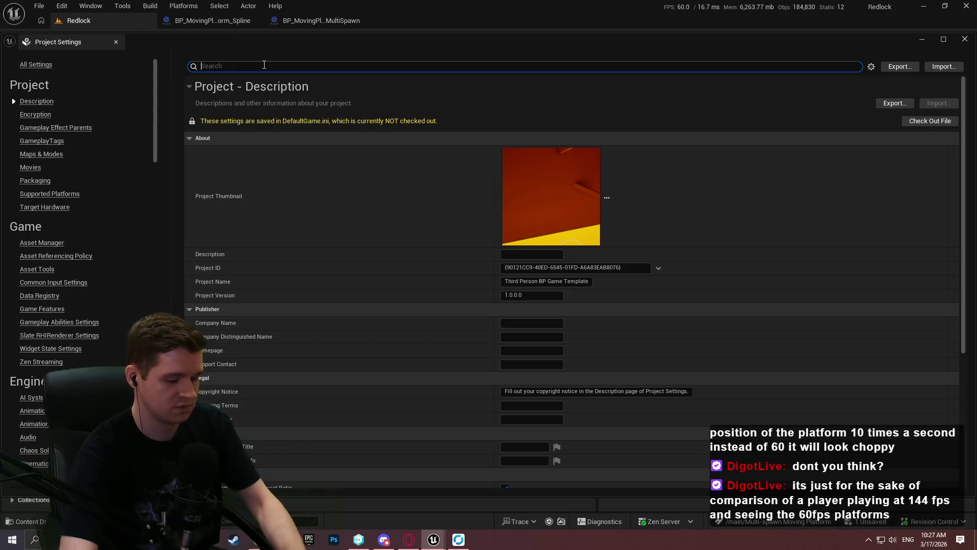
text(subste)
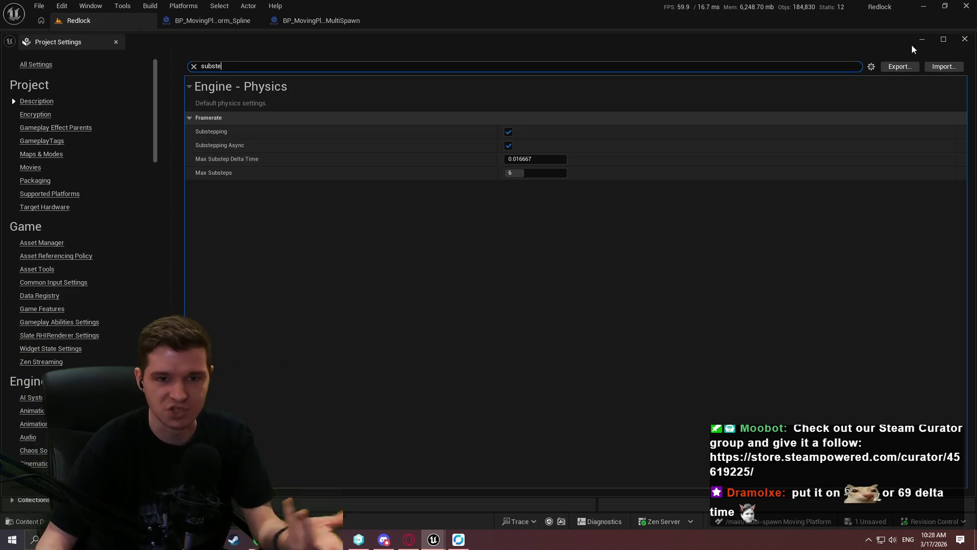
click(965, 39)
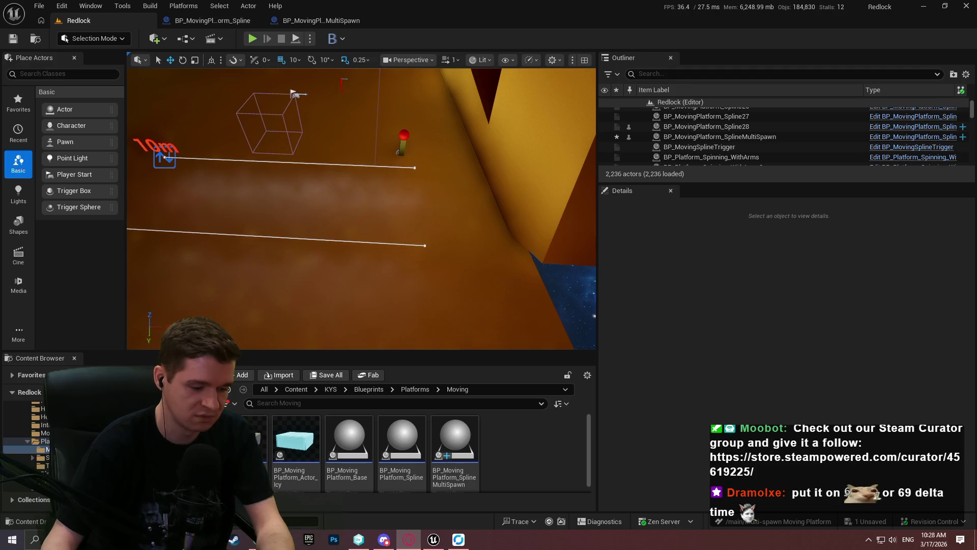
Step: Bring the YouTube browser full-screen and open the channel's Redlock Devstreams playlist
mouse_move(975, 133)
mouse_down()
mouse_move(317, 134)
mouse_move(555, 209)
mouse_move(975, 209)
mouse_up()
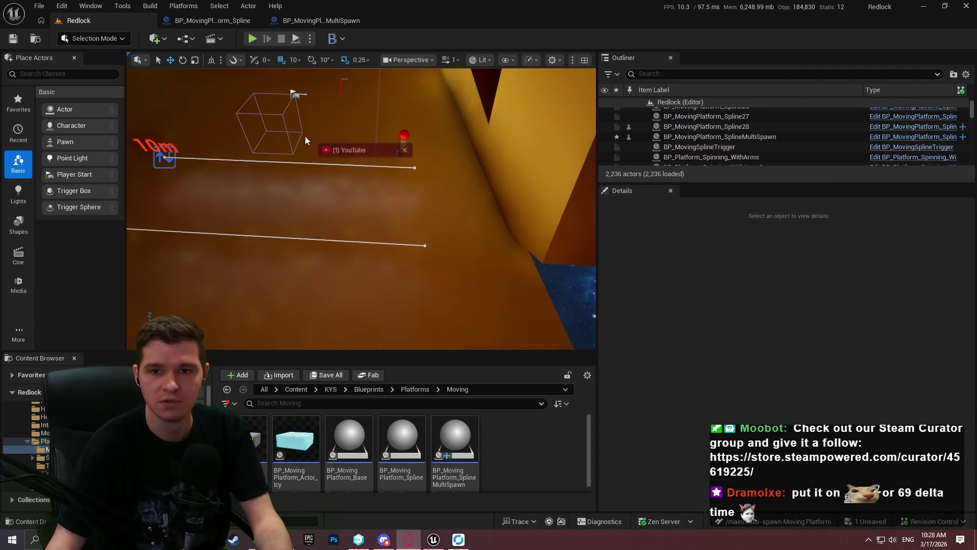
drag(305, 140, 305, 140)
click(945, 70)
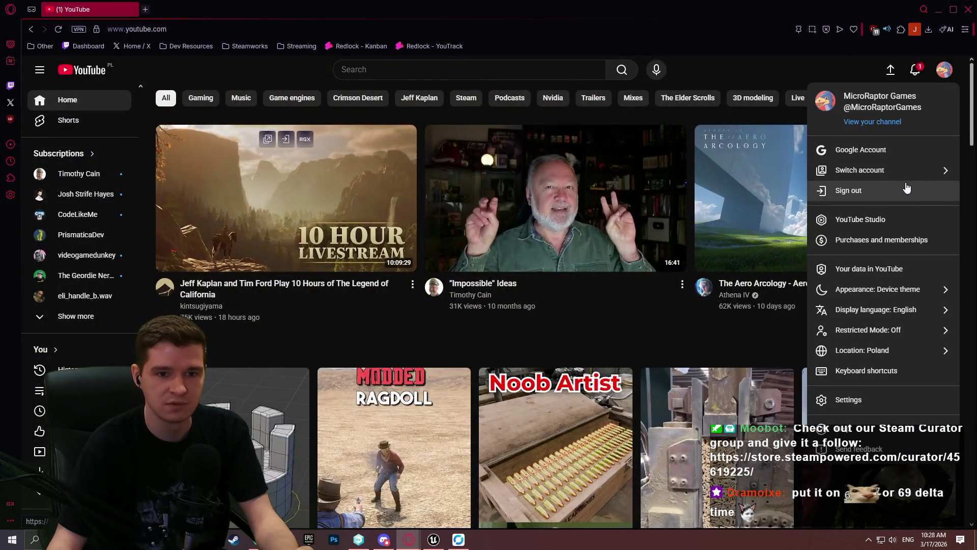
click(884, 122)
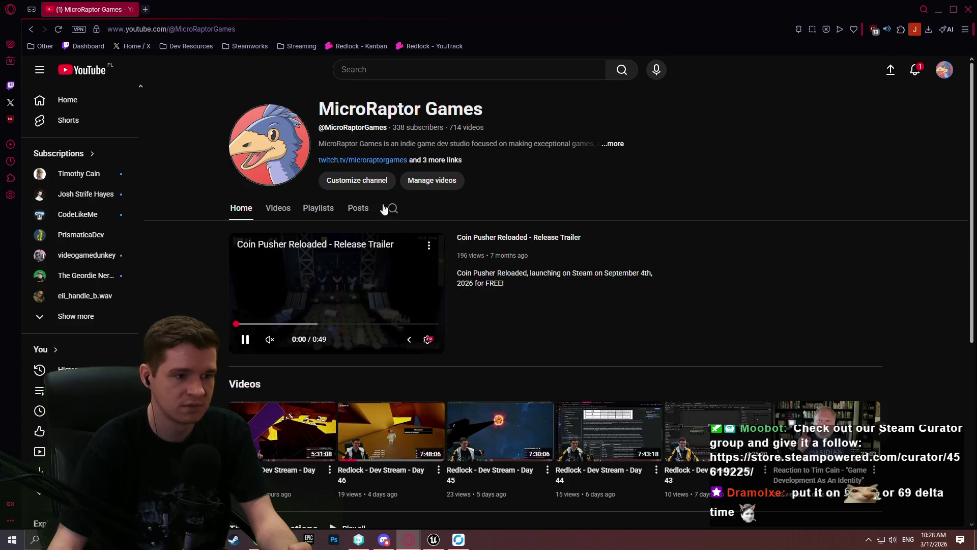
click(316, 213)
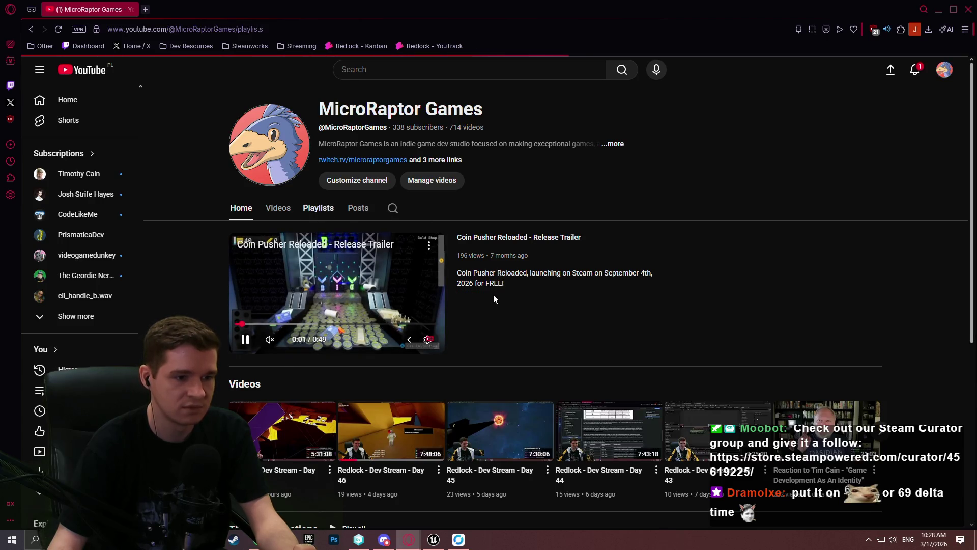
scroll(250, 323, down, 3)
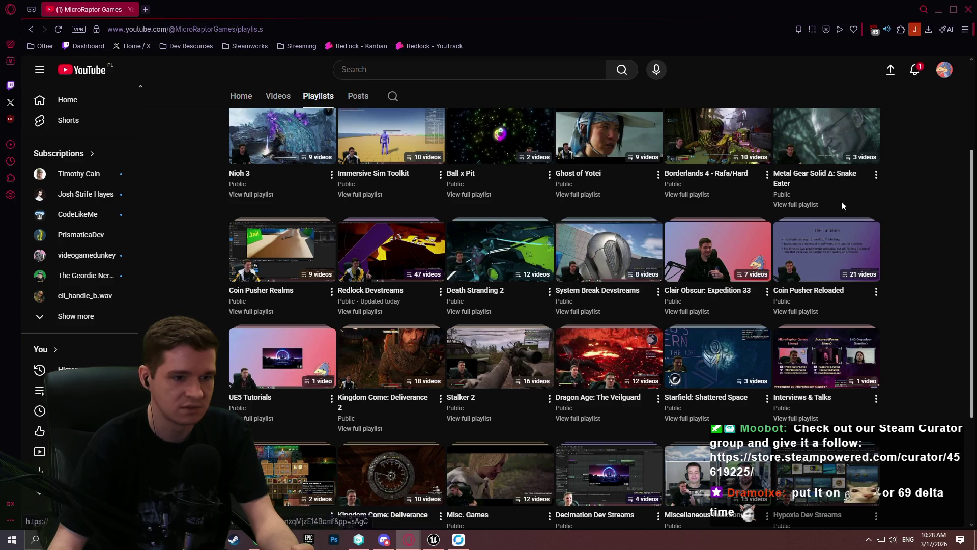
click(377, 313)
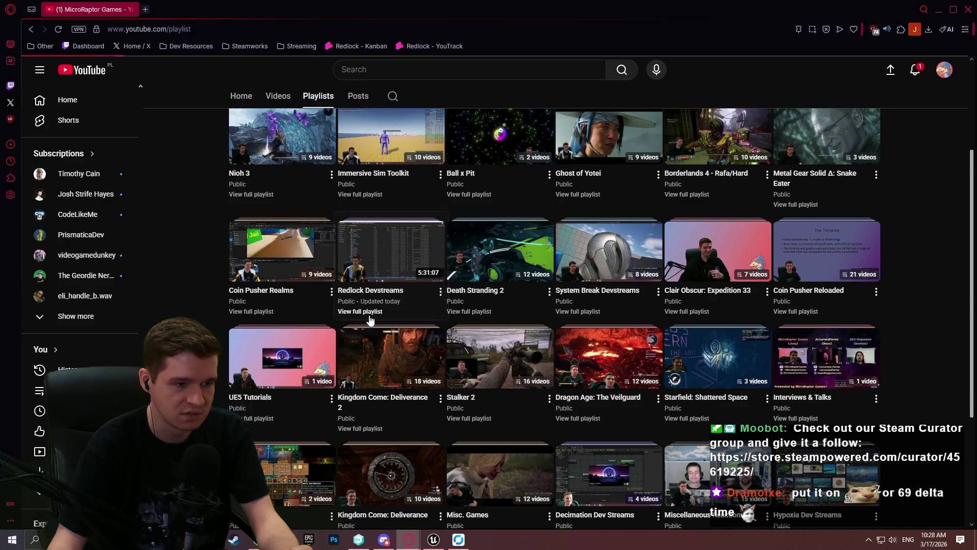
Step: Browse down the playlist's earlier Dev Stream days before switching to version control
scroll(683, 289, down, 9)
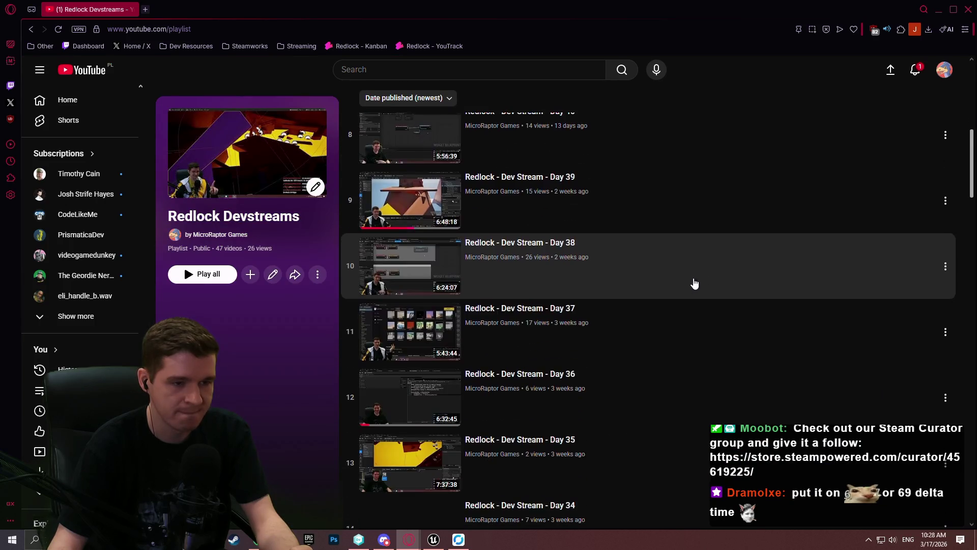
scroll(747, 264, down, 5)
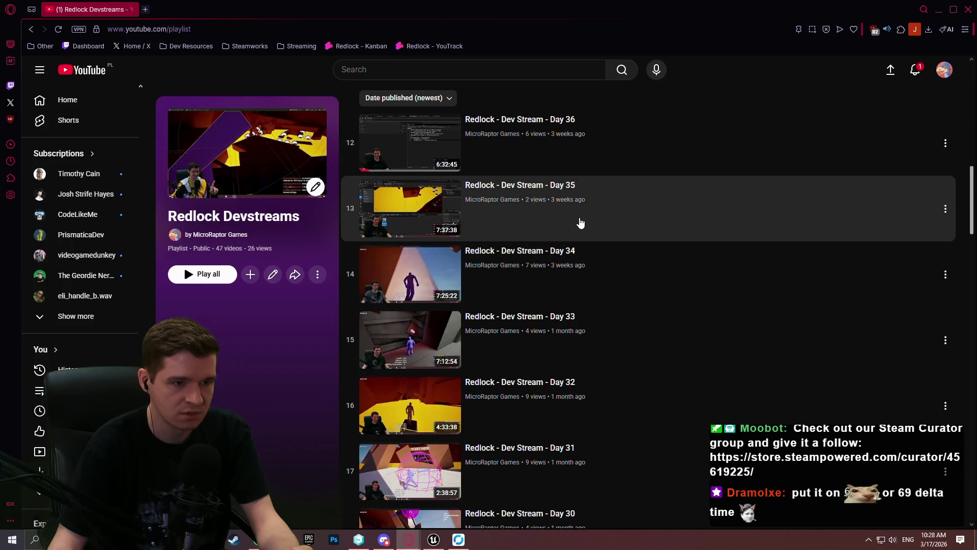
scroll(580, 221, down, 4)
click(364, 541)
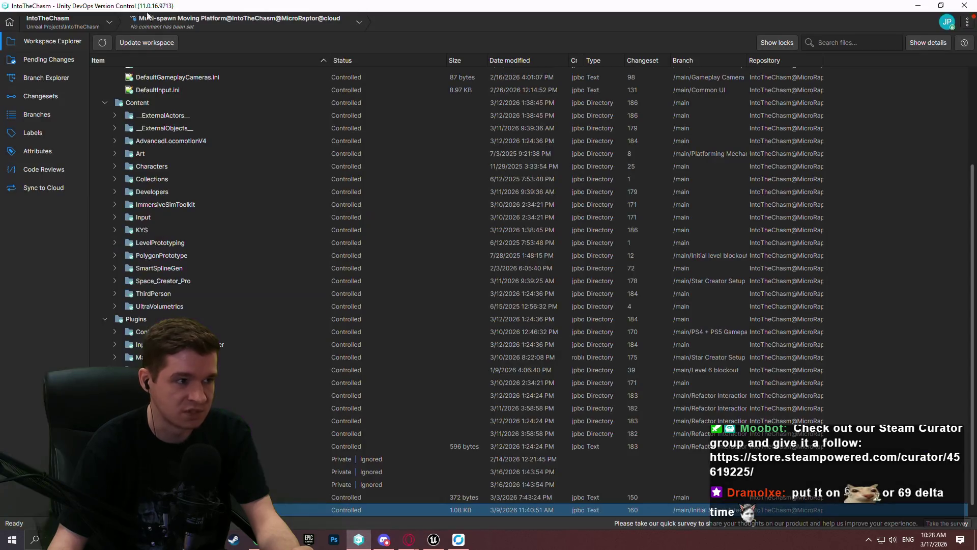
Step: Pan the Branch Explorer back through February to January's New Timed Platform branch, then close it
click(57, 78)
mouse_move(506, 291)
mouse_down()
mouse_move(658, 267)
mouse_move(672, 292)
mouse_up()
drag(329, 303, 645, 314)
drag(252, 290, 645, 295)
drag(357, 281, 502, 281)
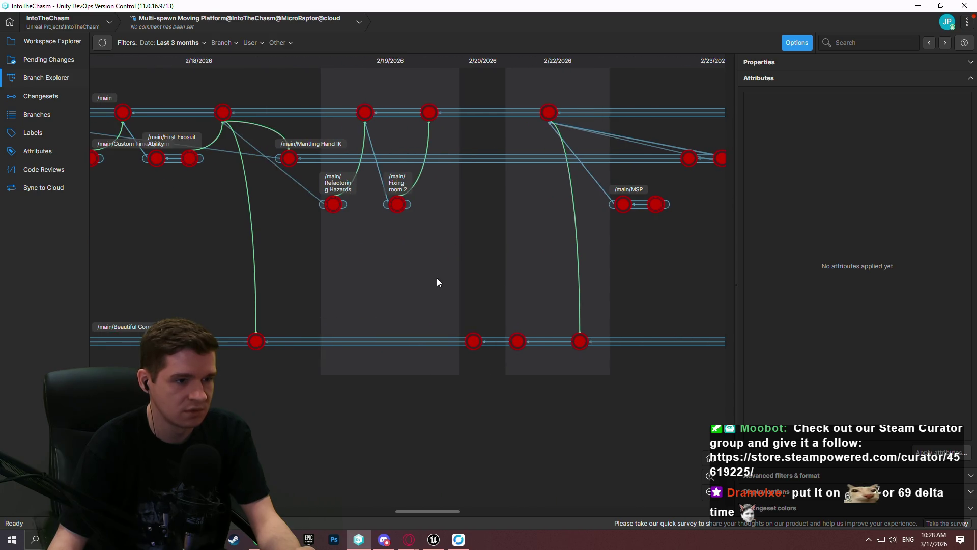
drag(435, 276, 611, 296)
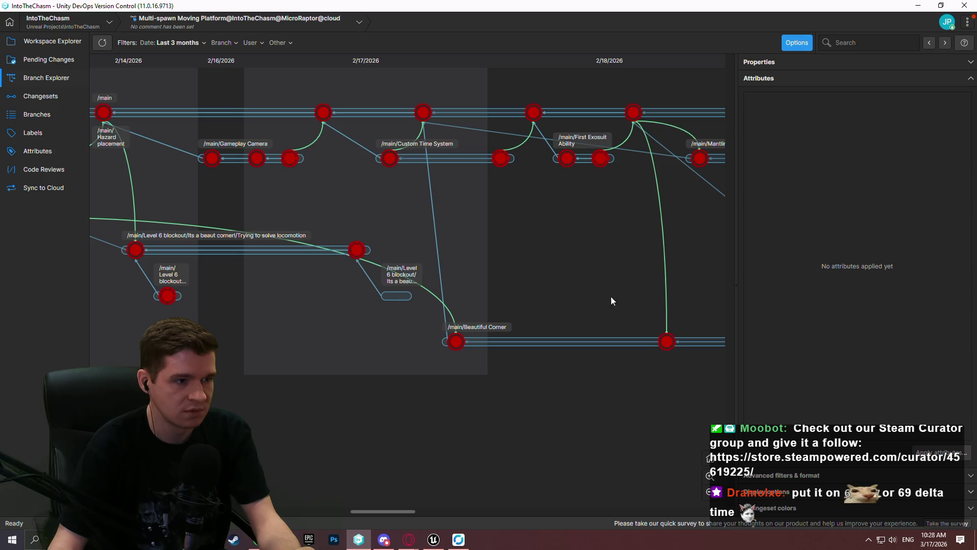
drag(151, 203, 589, 204)
drag(124, 262, 591, 284)
mouse_move(224, 279)
mouse_down()
mouse_move(374, 287)
mouse_move(375, 265)
mouse_up()
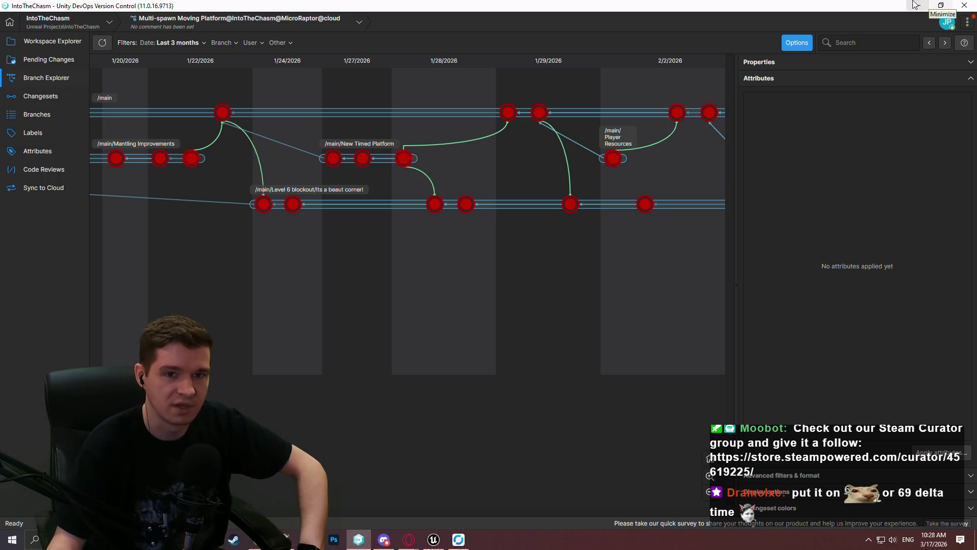
click(964, 7)
Step: Open the Day 15 stream in a new tab, read its full description, and close it
scroll(715, 304, down, 14)
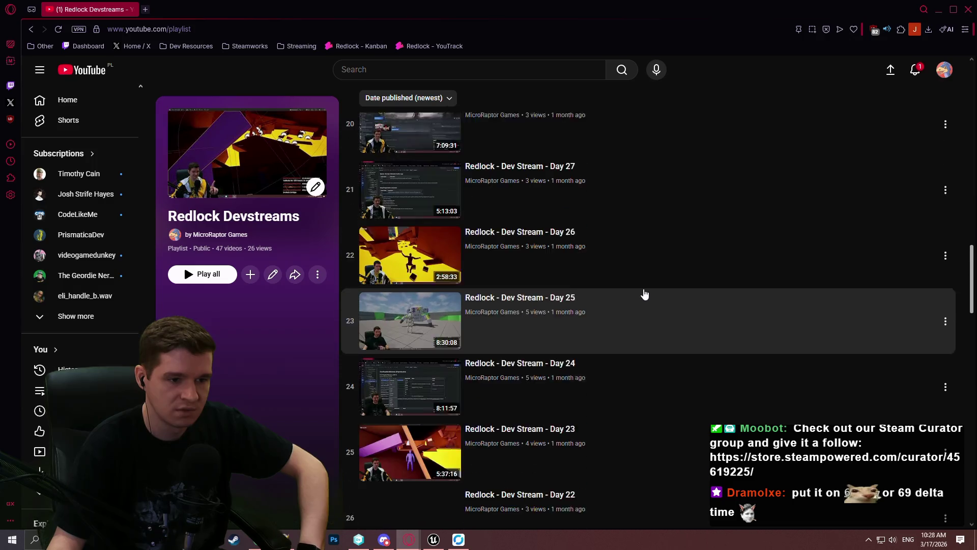
scroll(584, 294, down, 8)
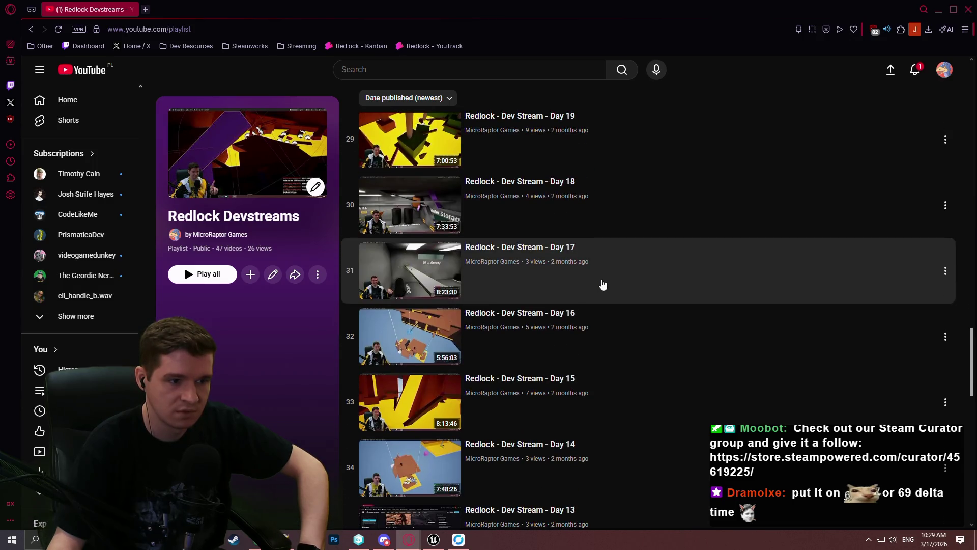
scroll(616, 266, down, 10)
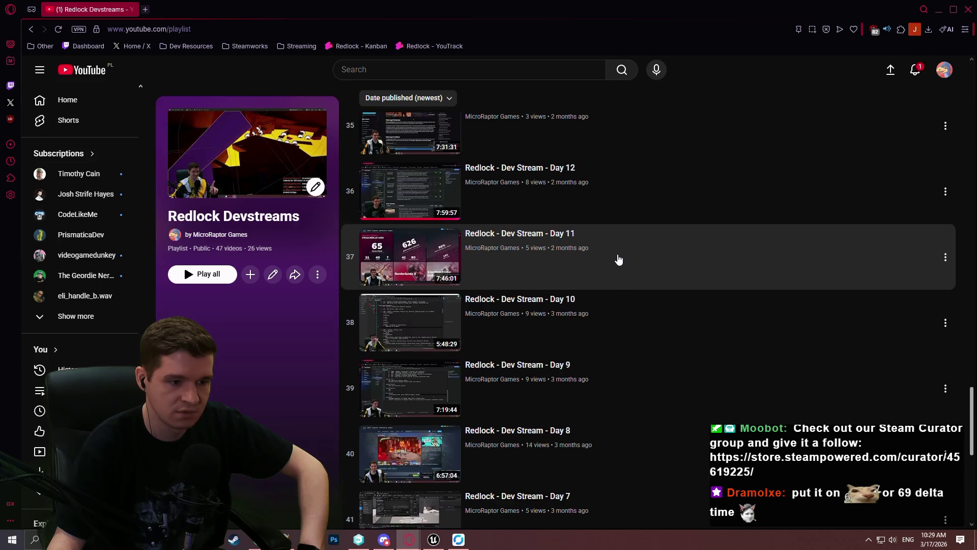
scroll(616, 268, up, 12)
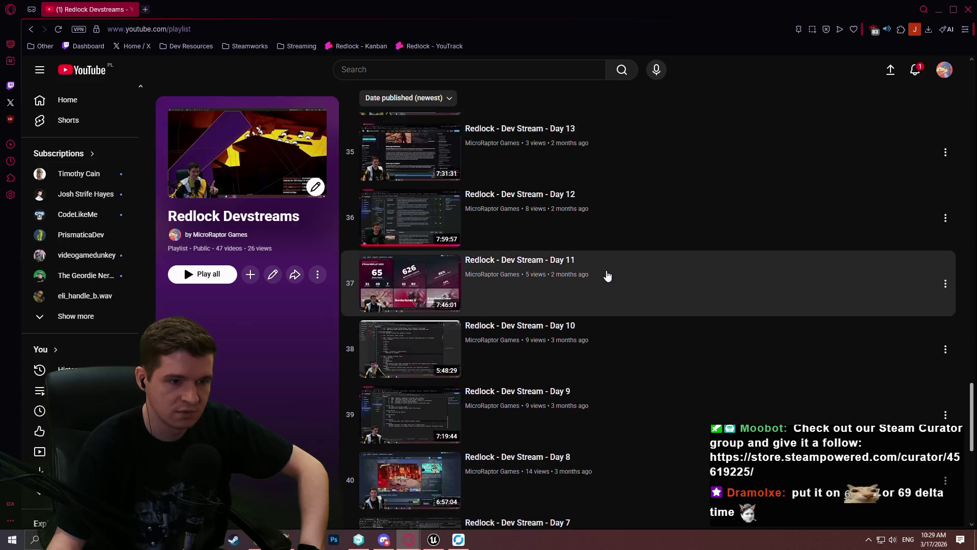
scroll(610, 270, up, 1)
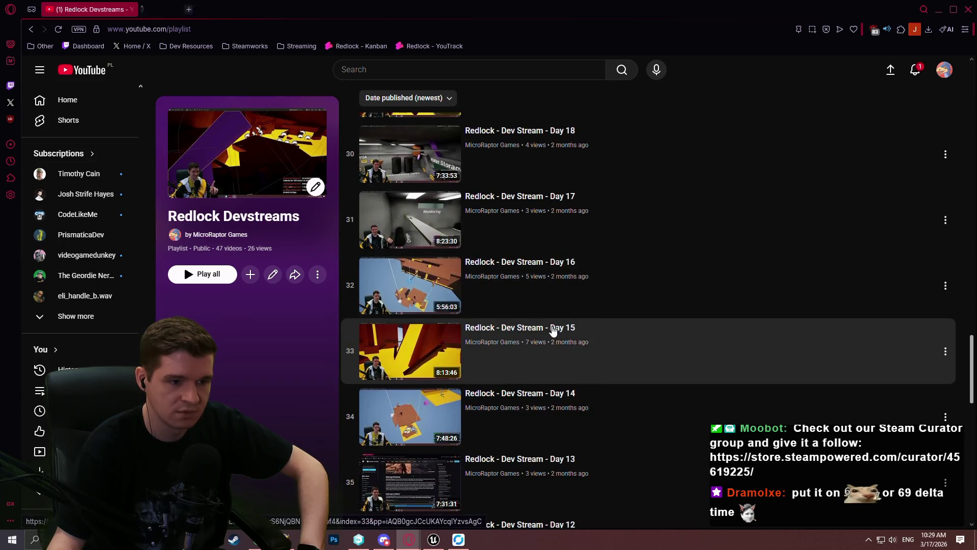
middle_click(553, 330)
key(ctrl+Tab)
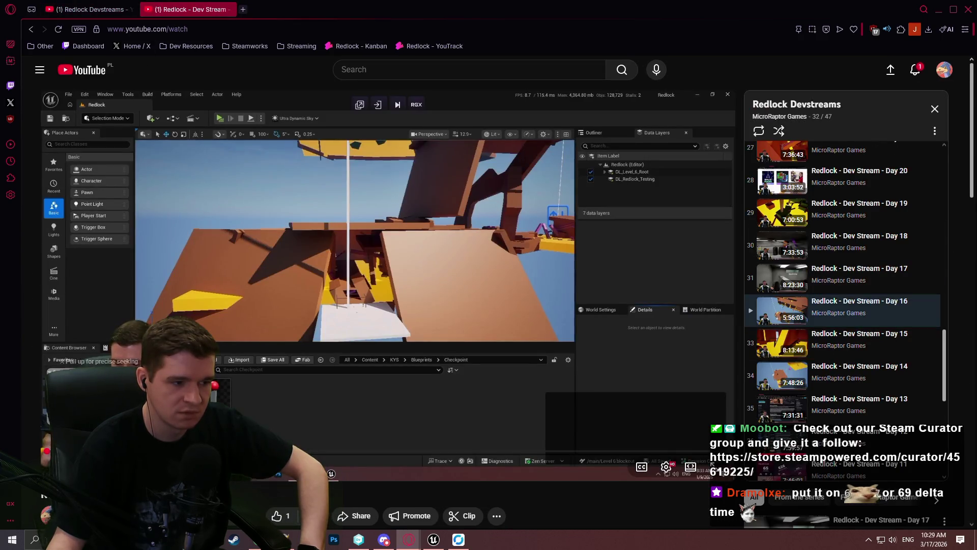
scroll(387, 254, down, 3)
click(312, 427)
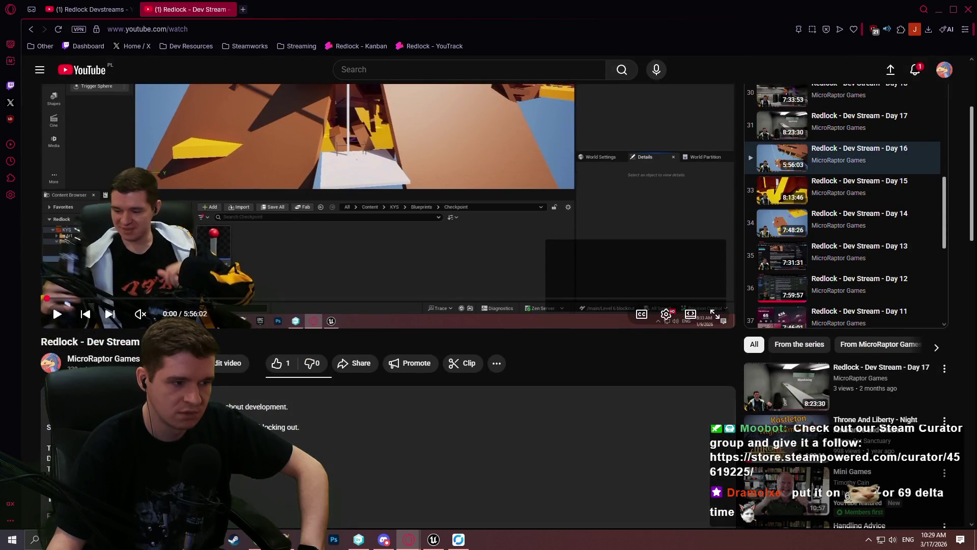
click(228, 9)
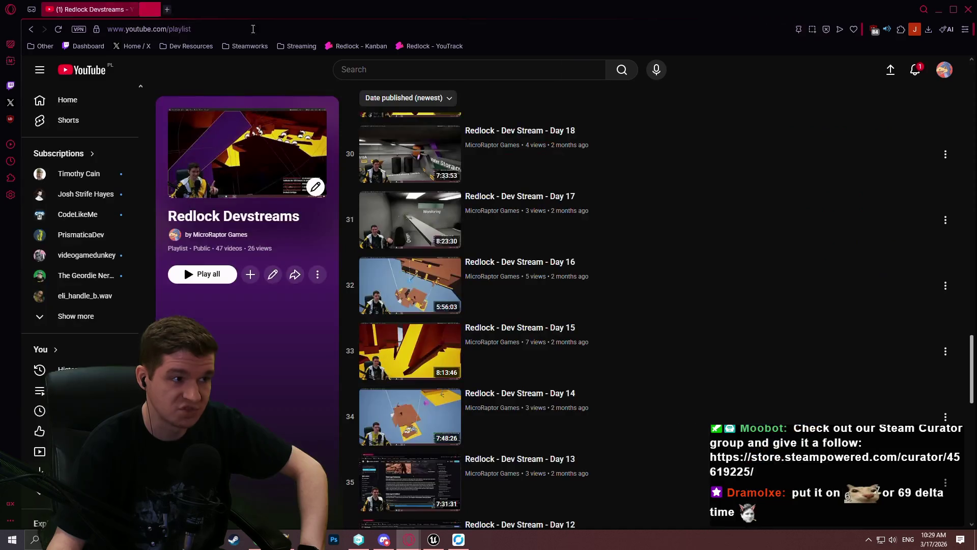
Step: Look over the Day 23 stream and close its tab
scroll(566, 235, up, 5)
scroll(566, 235, up, 4)
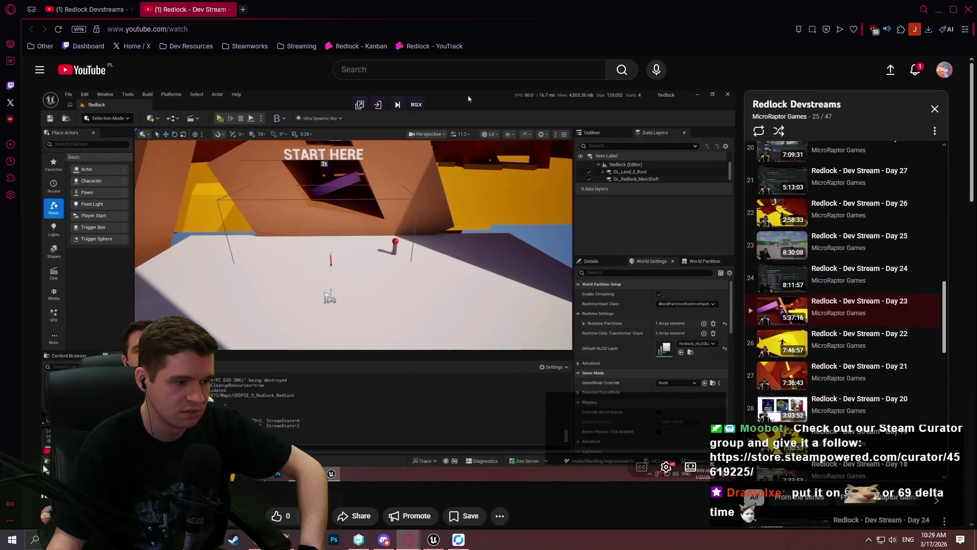
scroll(163, 314, down, 5)
key(ctrl+w)
scroll(563, 255, up, 1)
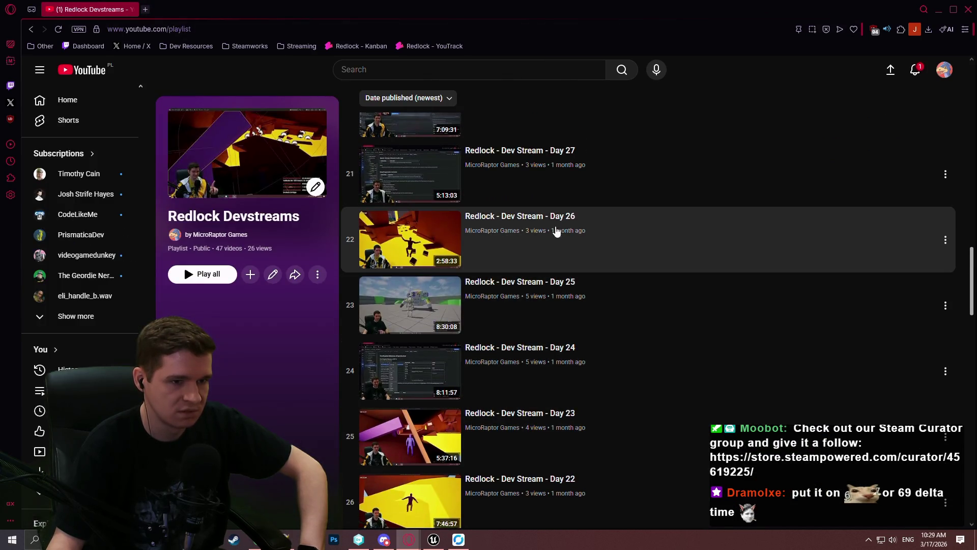
Step: Preview the Day 26 stream around 1:15:02, close it, and go to the Day 25 tab
middle_click(559, 222)
click(186, 9)
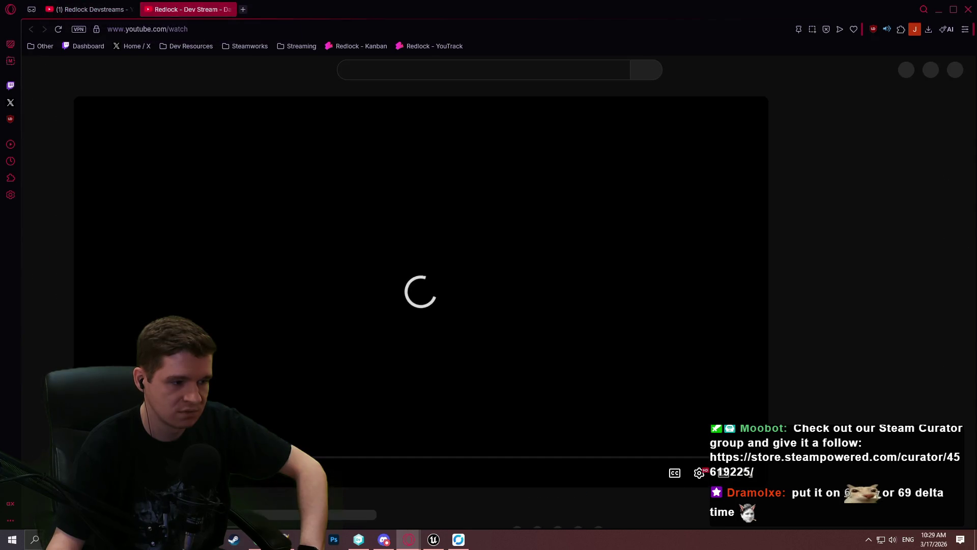
scroll(387, 254, down, 2)
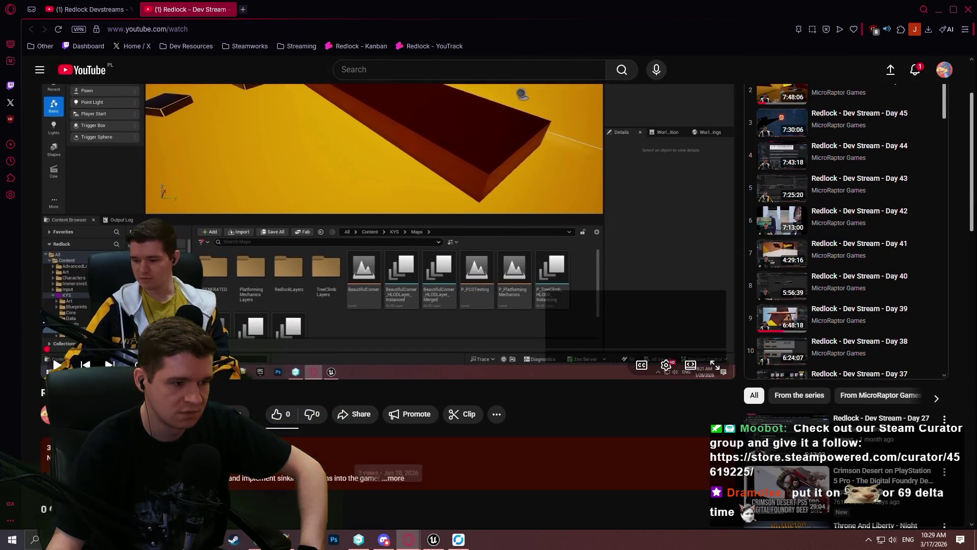
scroll(386, 255, down, 4)
scroll(387, 254, up, 3)
drag(270, 299, 284, 298)
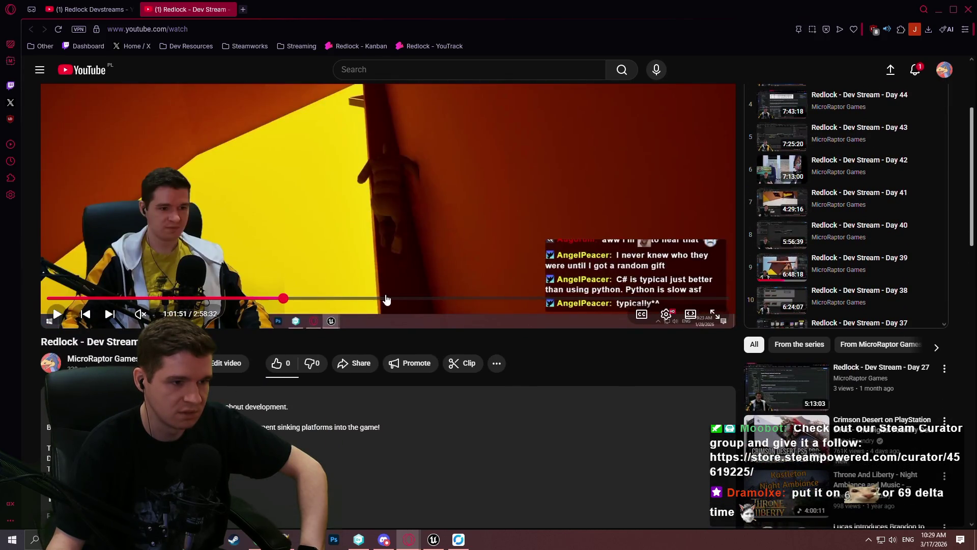
scroll(387, 326, up, 2)
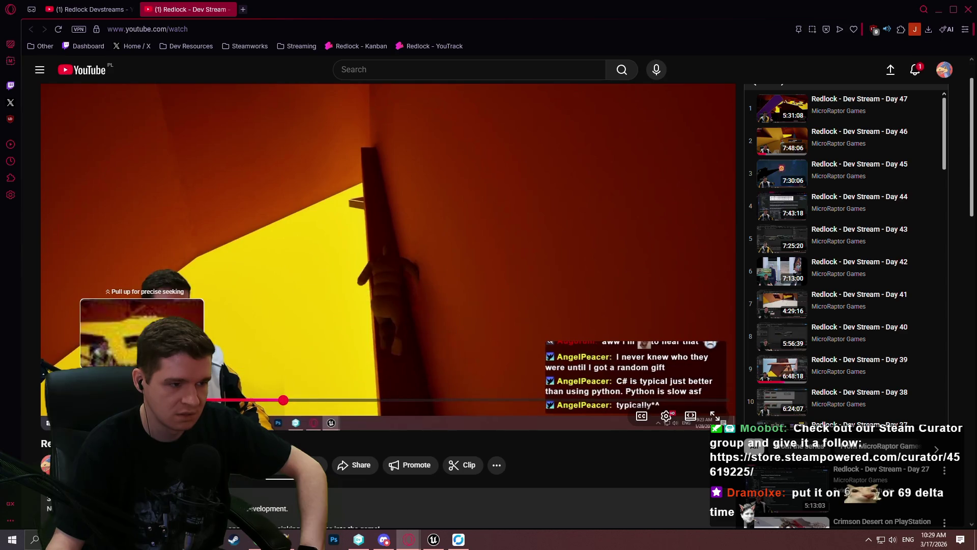
mouse_move(283, 400)
mouse_down()
mouse_move(344, 400)
mouse_move(334, 406)
mouse_up()
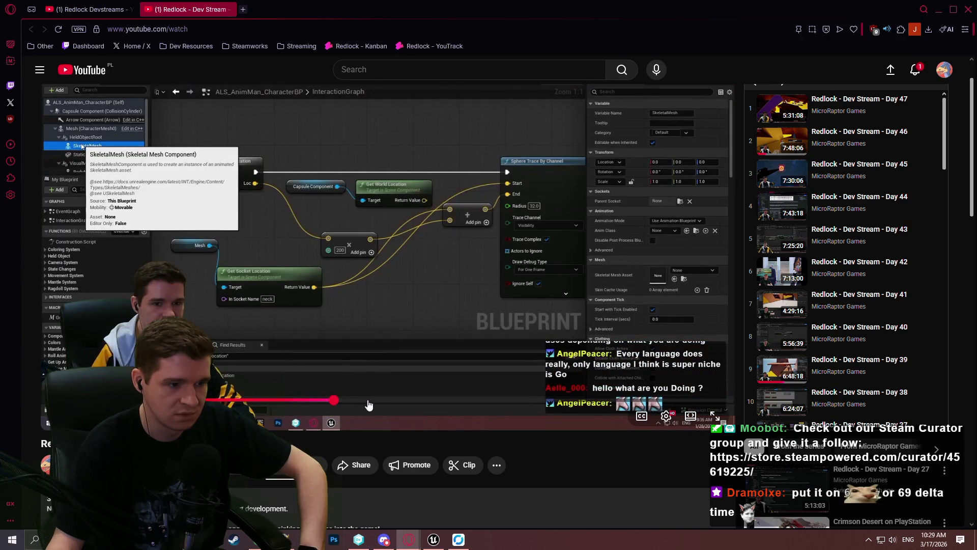
click(368, 401)
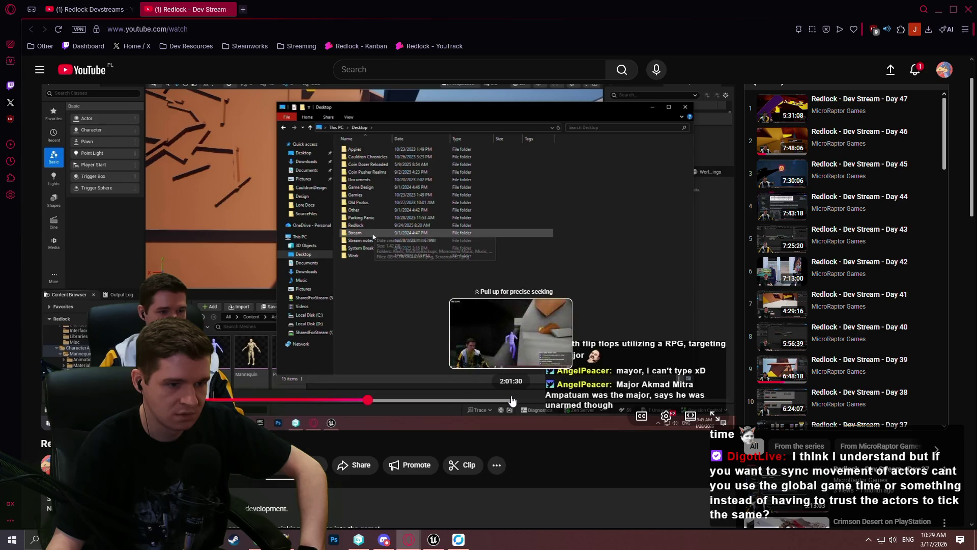
click(229, 9)
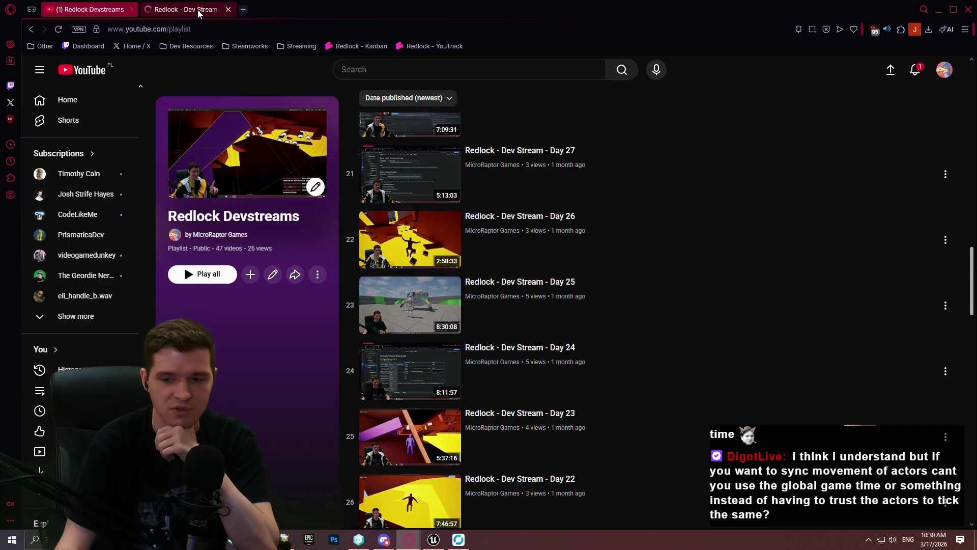
click(200, 10)
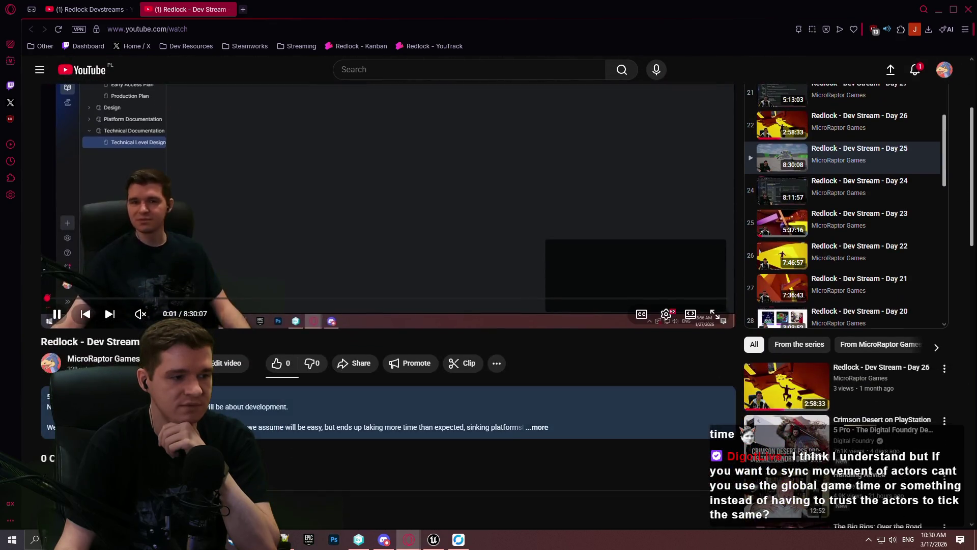
Step: Play the Day 25 stream in theater mode from 2:36:36, skipping past 2:56:25 to the platform test
click(203, 407)
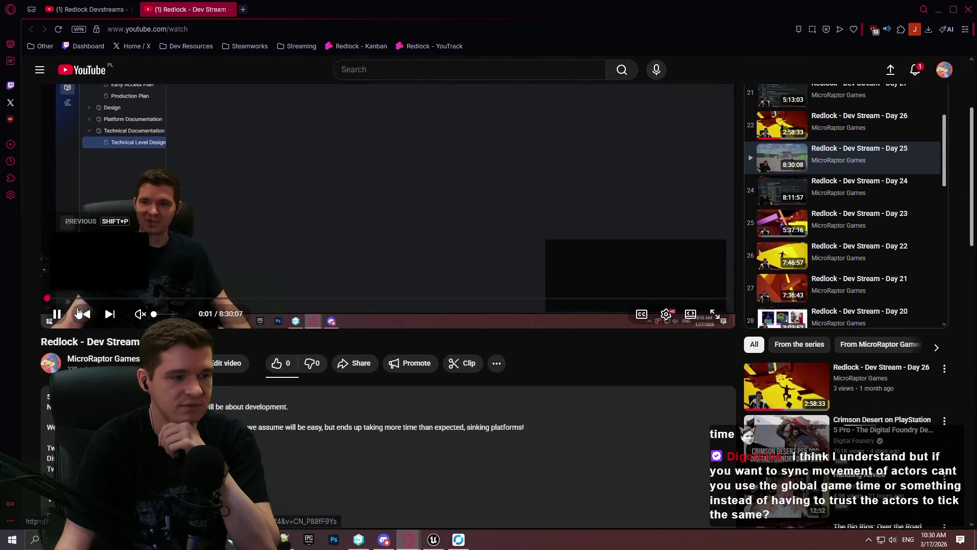
click(57, 314)
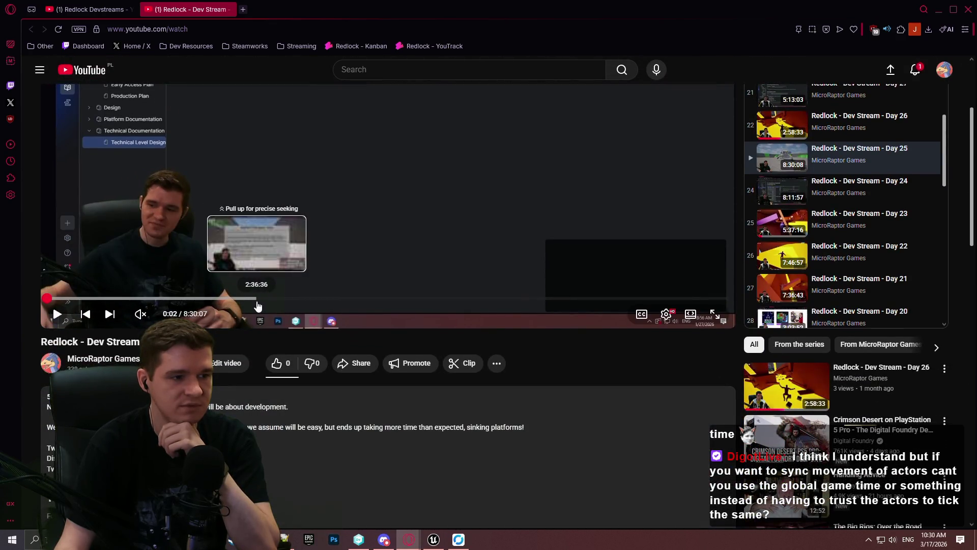
click(257, 304)
scroll(705, 475, up, 3)
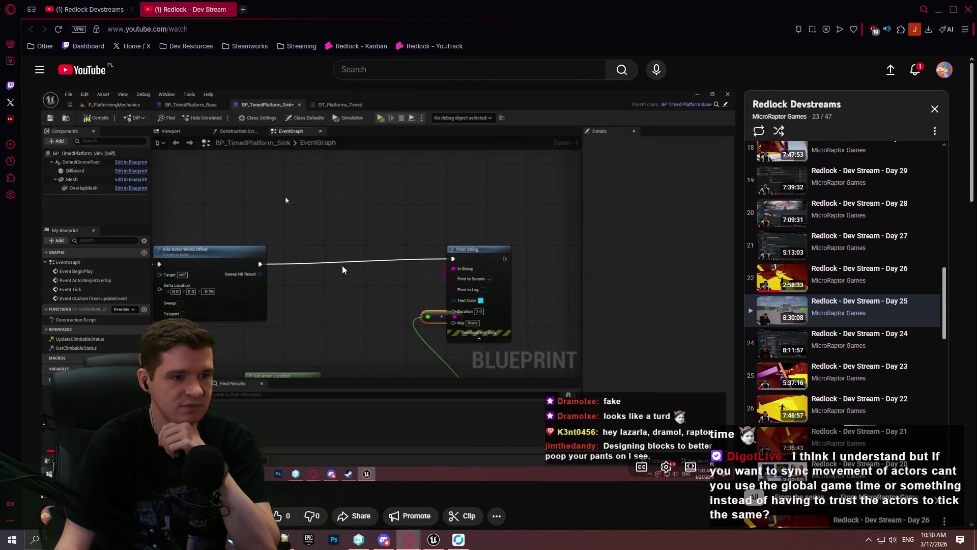
click(690, 467)
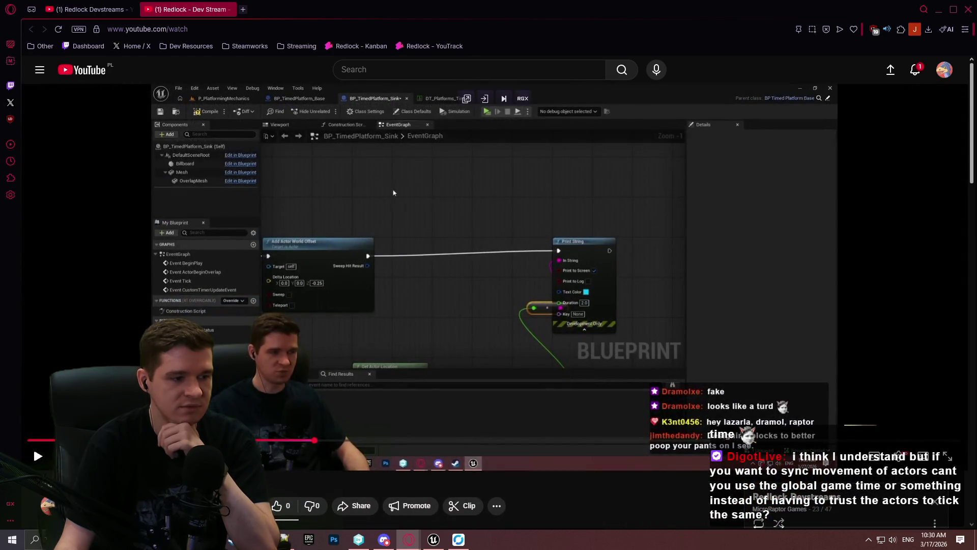
click(27, 459)
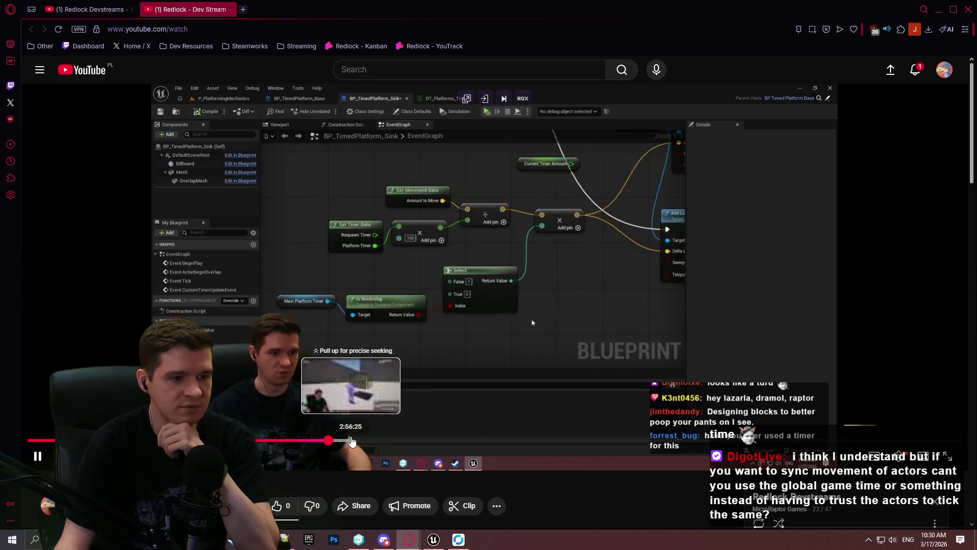
click(497, 440)
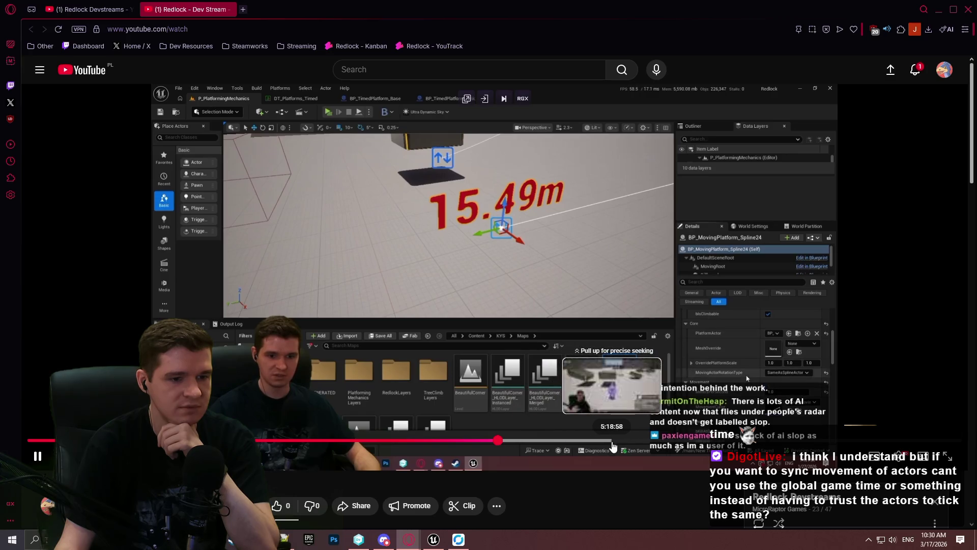
click(729, 442)
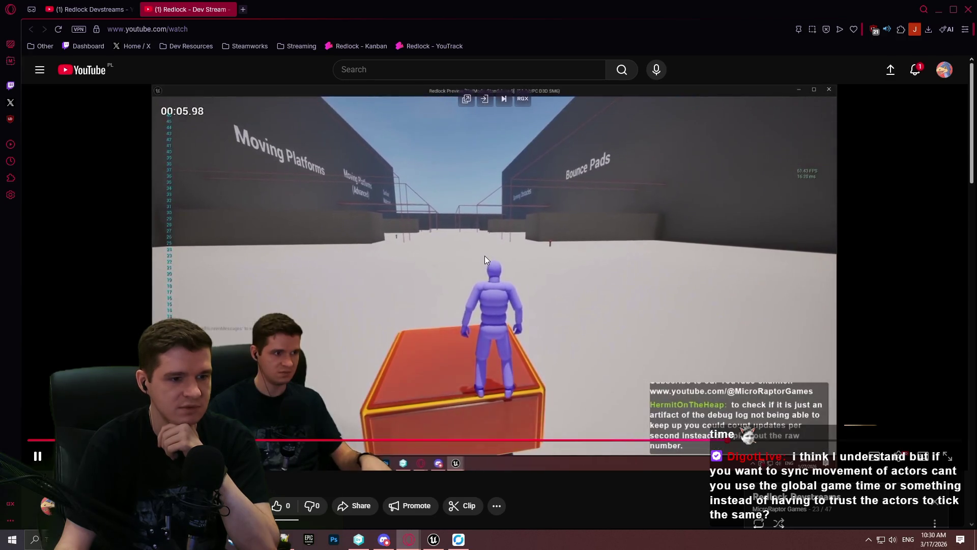
Step: Pause and rewind the replay a few seconds to review the platform test clip
click(170, 120)
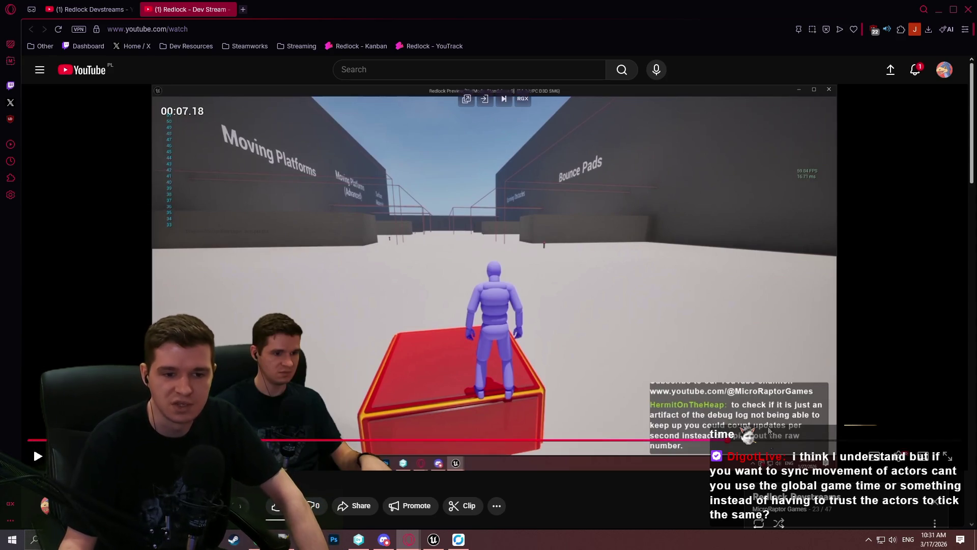
mouse_move(734, 441)
mouse_down()
mouse_move(766, 443)
mouse_move(702, 444)
mouse_move(720, 448)
mouse_up()
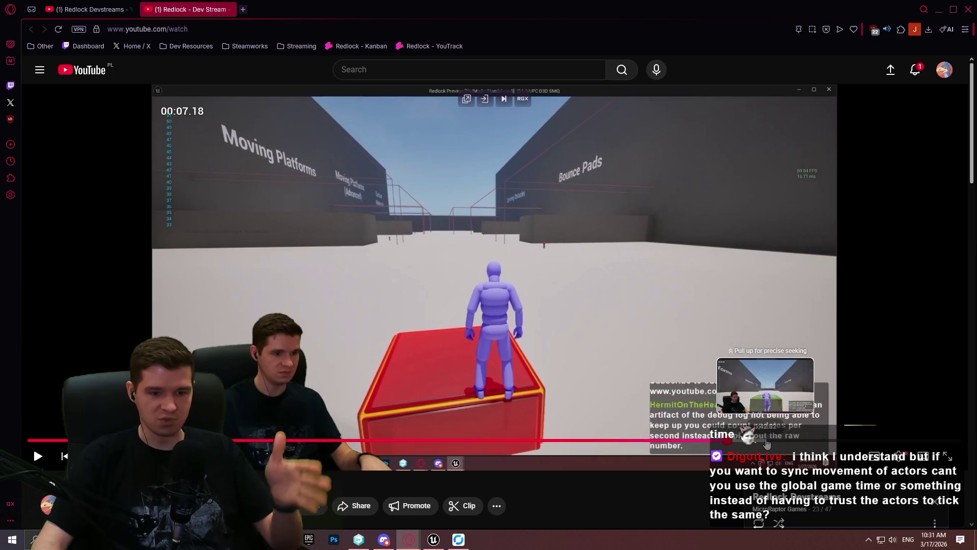
click(738, 437)
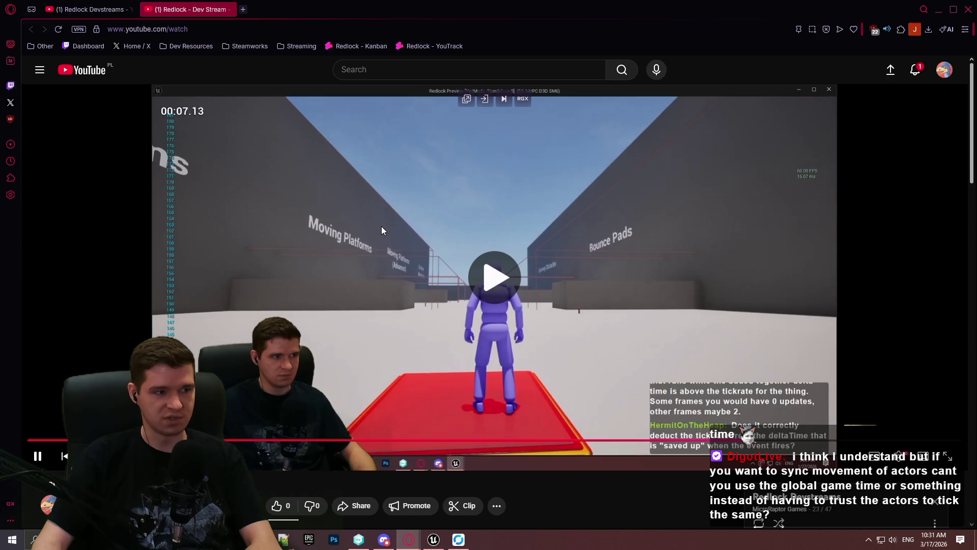
key(space)
key(Left)
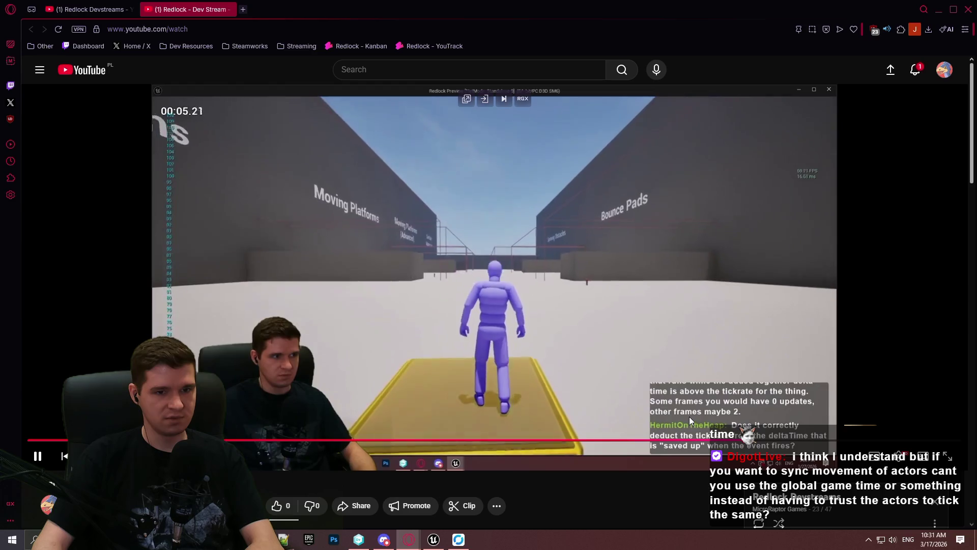
key(space)
Step: Jump the replay to the Blueprint editor part, close the stream tab, and return to Unreal Editor
drag(793, 431, 791, 432)
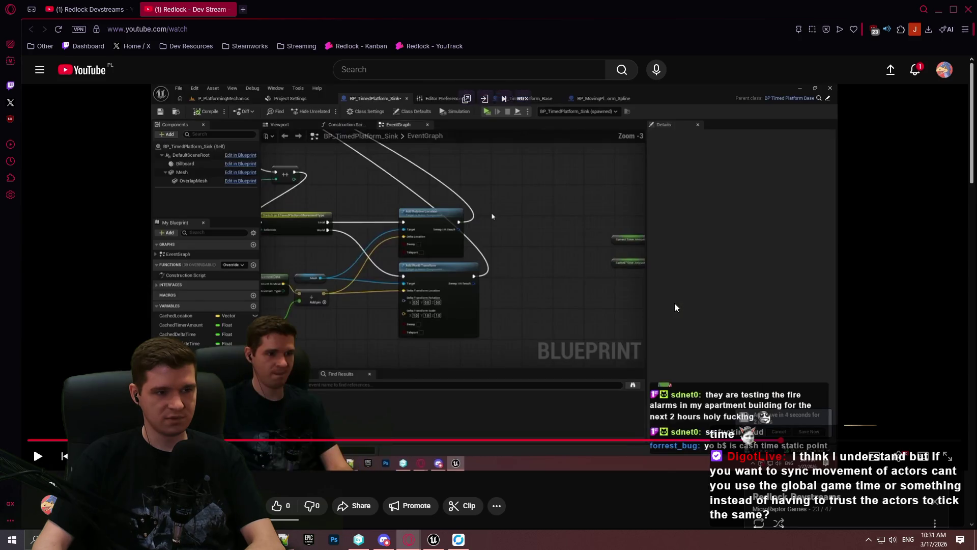
click(675, 304)
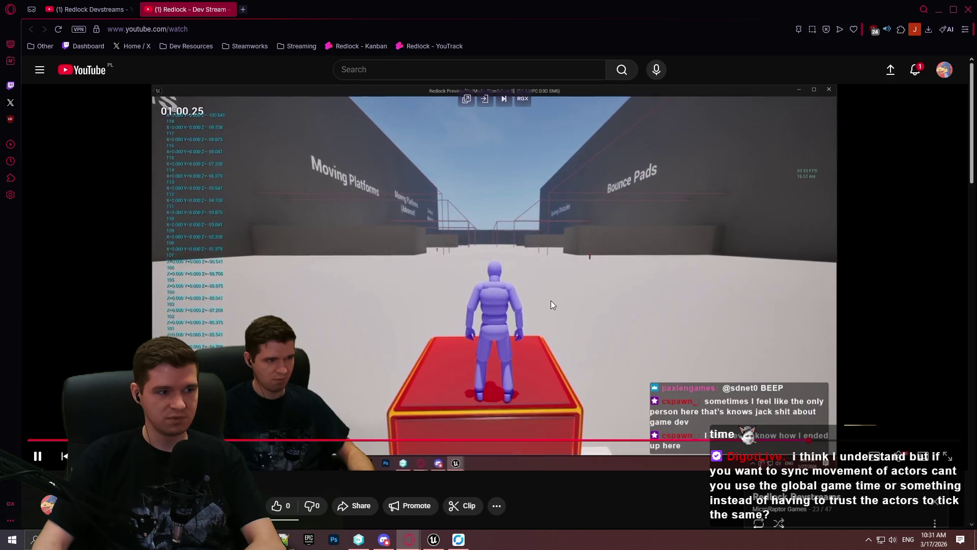
click(525, 276)
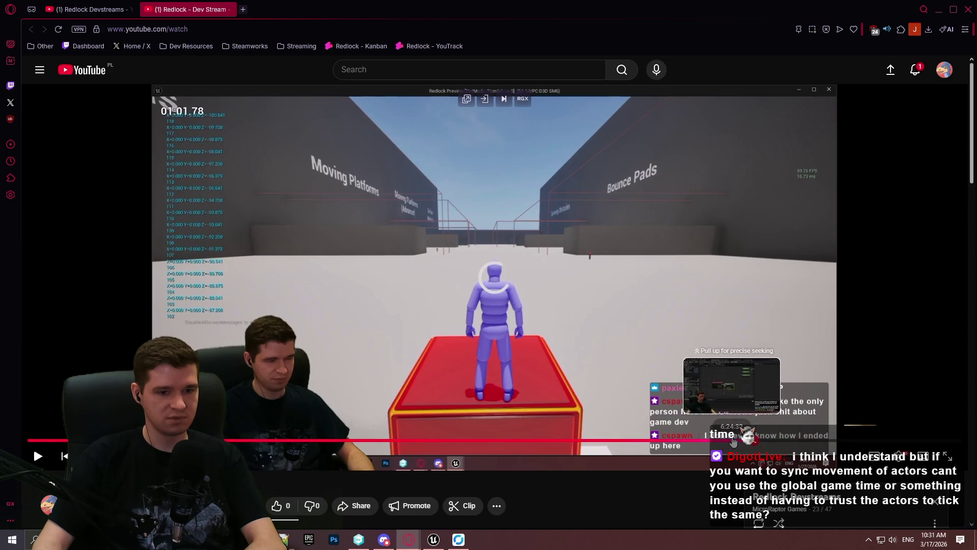
click(733, 441)
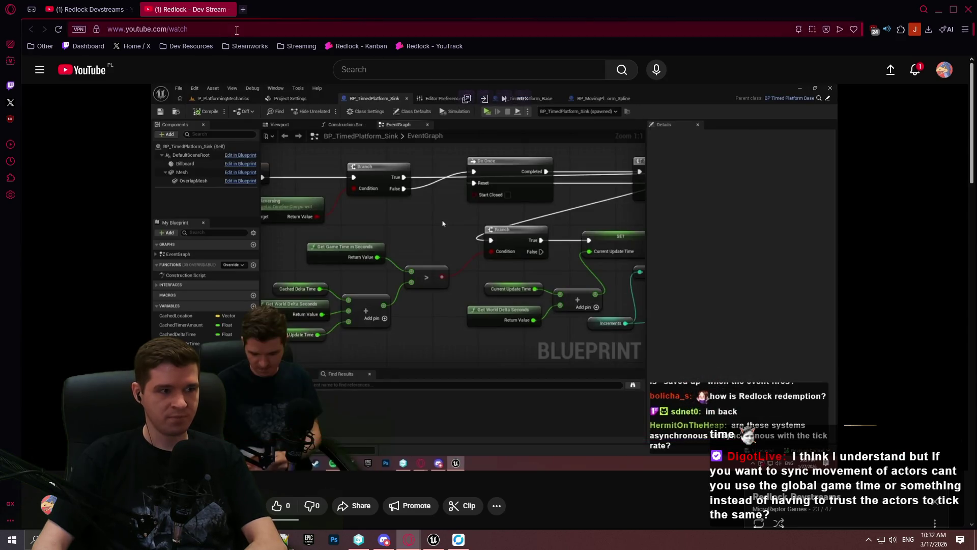
click(229, 10)
key(alt+Tab)
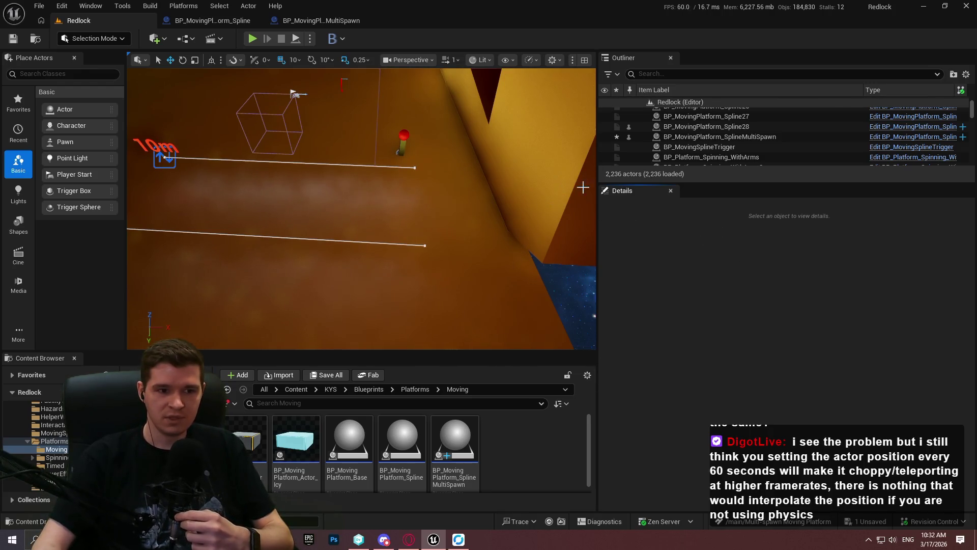
Step: Widen the viewport, orbit around both spline platforms, then bring up BP_MovingPlatform_SplineMultiSpawn
mouse_move(599, 193)
mouse_down()
mouse_move(799, 212)
mouse_move(784, 212)
mouse_up()
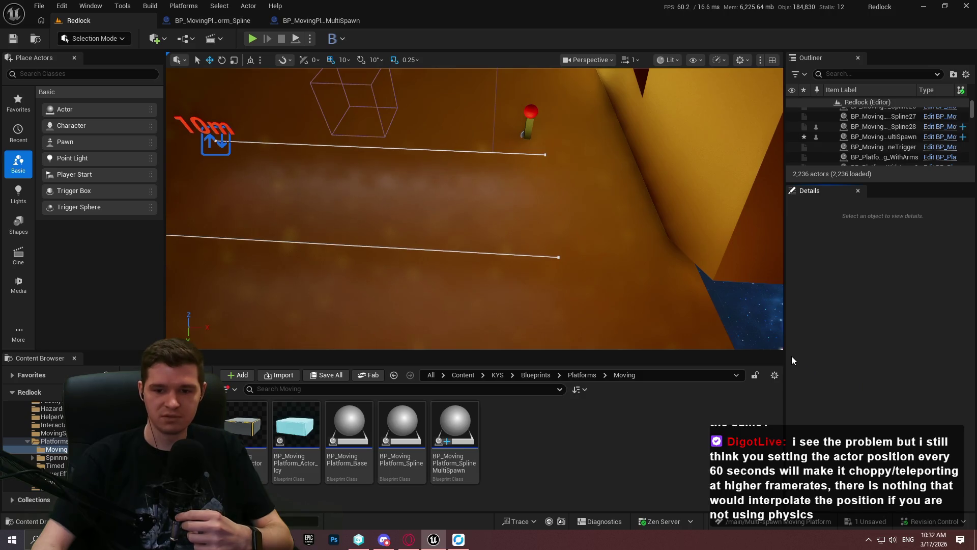
drag(609, 203, 599, 245)
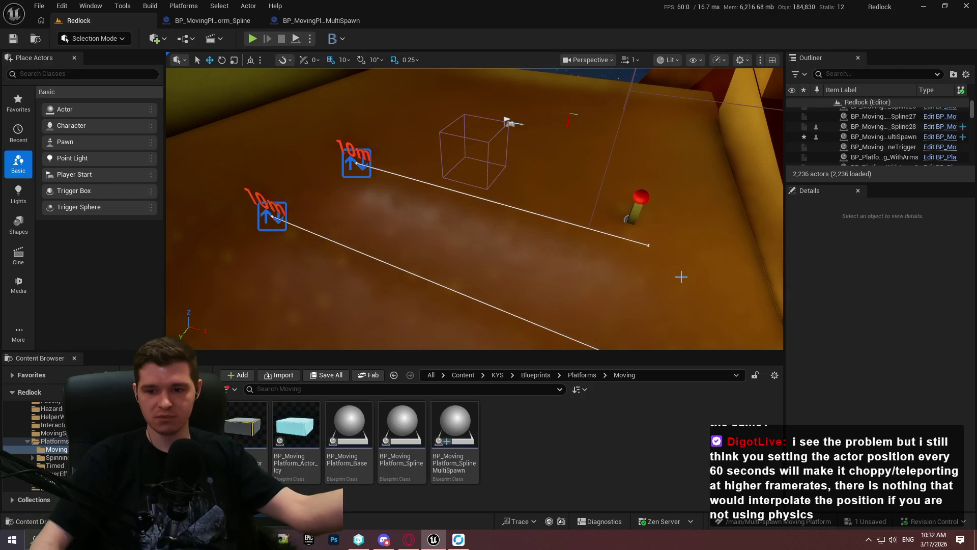
drag(716, 211, 702, 233)
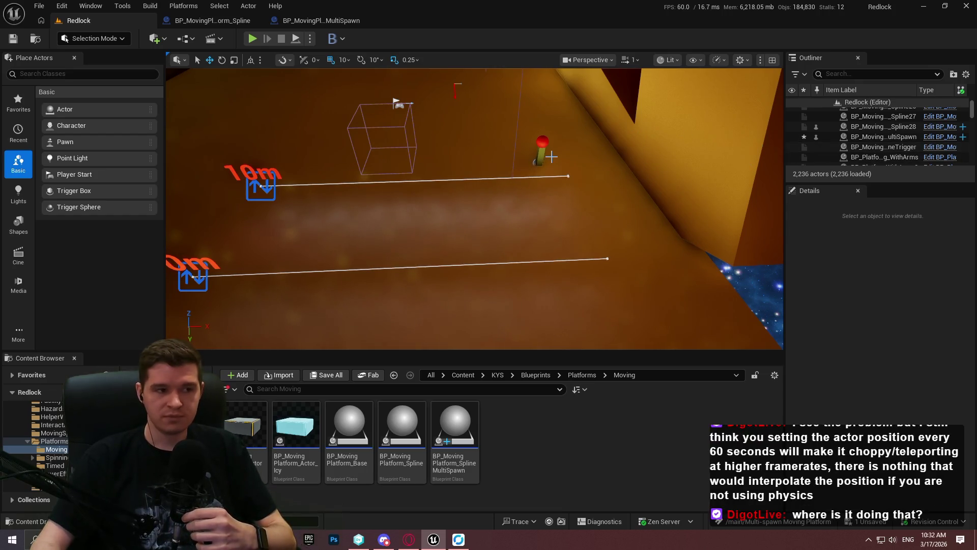
click(244, 20)
click(349, 20)
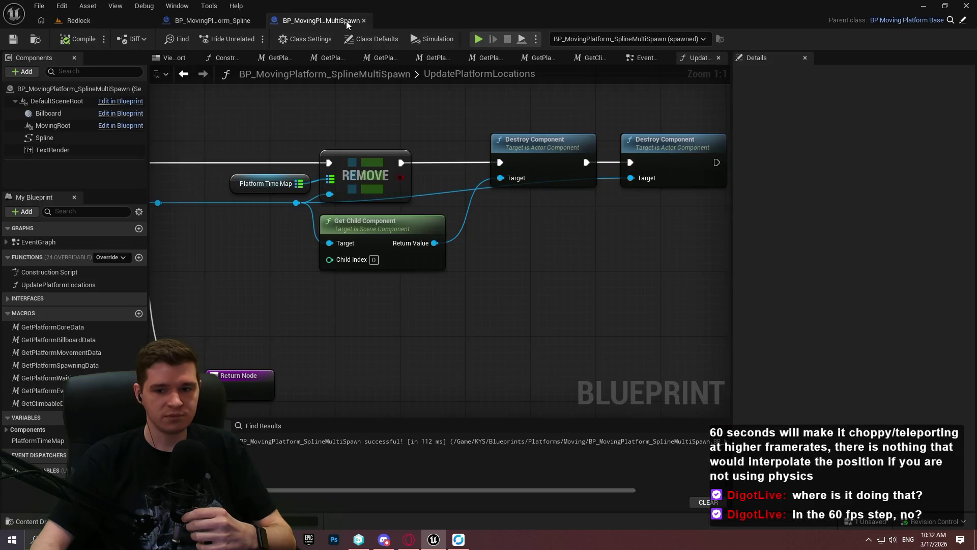
Step: Pan the UpdatePlatformLocations graph and select its time calculation nodes
scroll(585, 273, down, 7)
drag(574, 278, 460, 394)
scroll(572, 338, up, 2)
drag(571, 338, 388, 207)
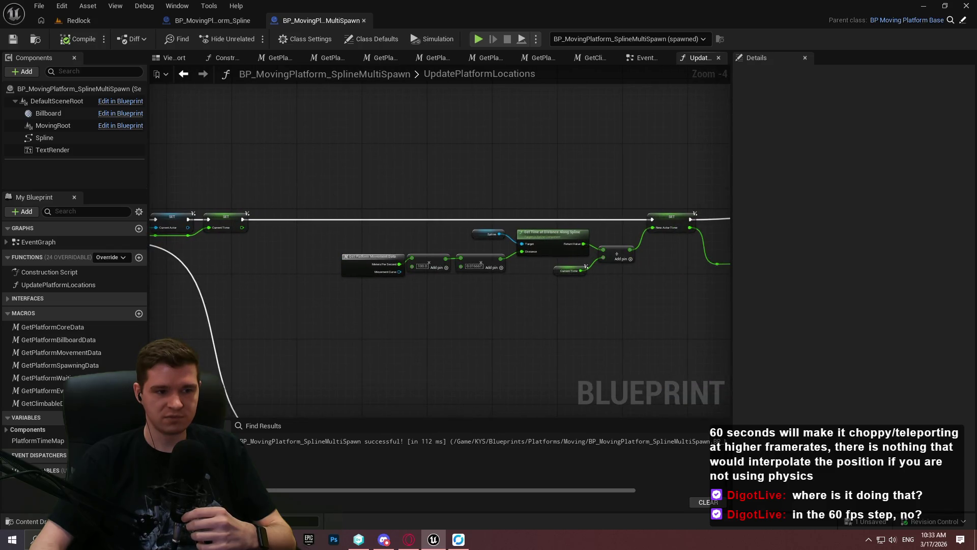
drag(225, 160, 530, 319)
Step: Frame and select the Branch, For Each Loop and movement data nodes, then return to Redlock
scroll(553, 307, up, 2)
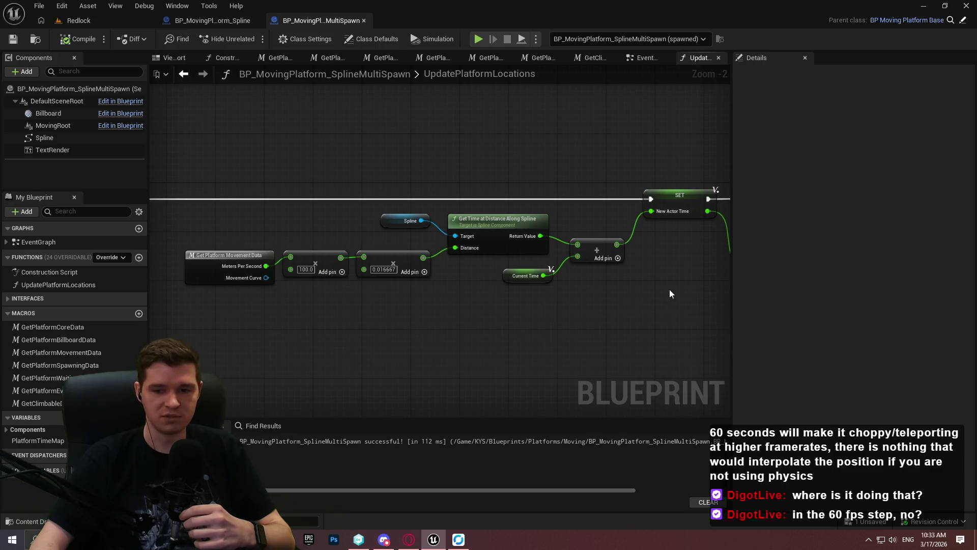
scroll(650, 286, down, 1)
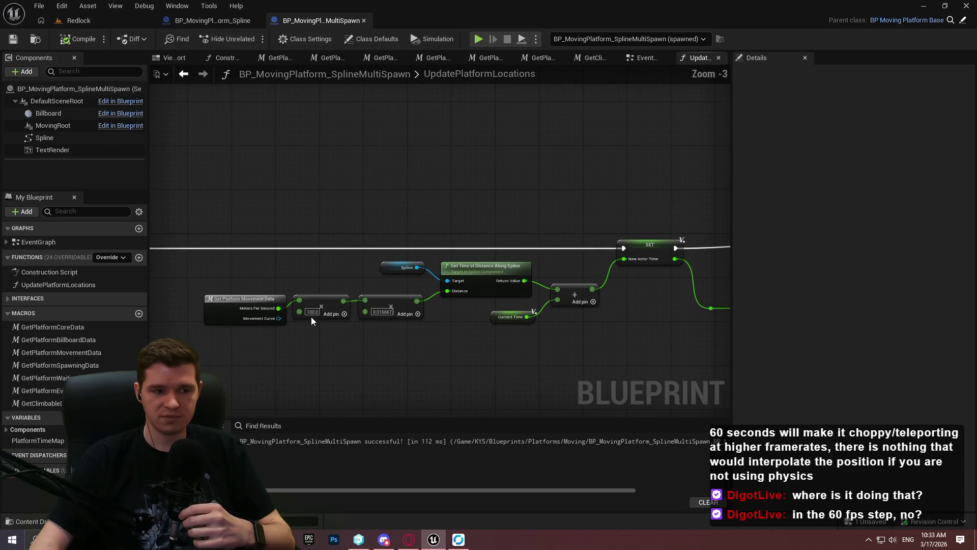
drag(644, 329, 866, 382)
drag(656, 268, 677, 274)
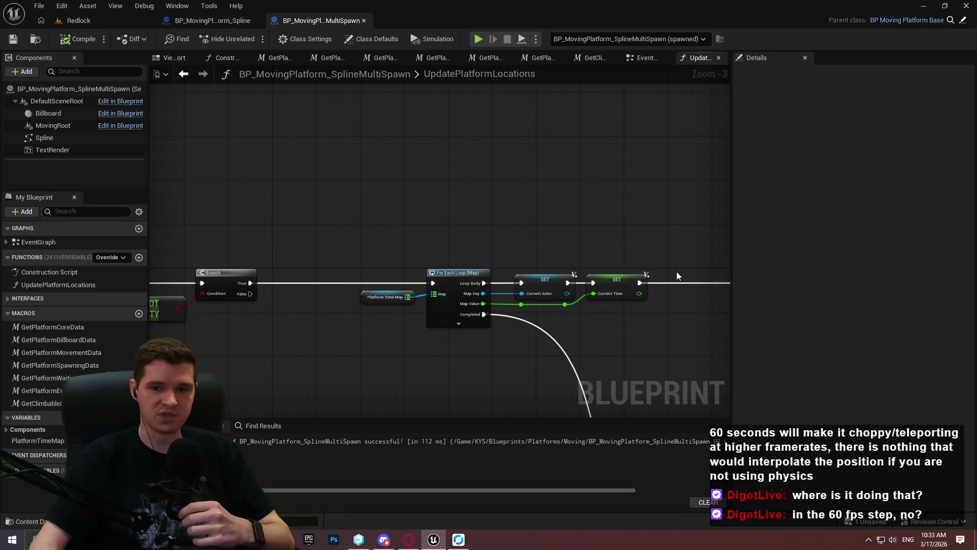
mouse_move(350, 177)
mouse_down()
mouse_move(799, 363)
mouse_move(539, 261)
mouse_move(463, 246)
mouse_move(533, 356)
mouse_move(465, 386)
mouse_move(662, 394)
mouse_move(521, 217)
mouse_move(532, 222)
mouse_up()
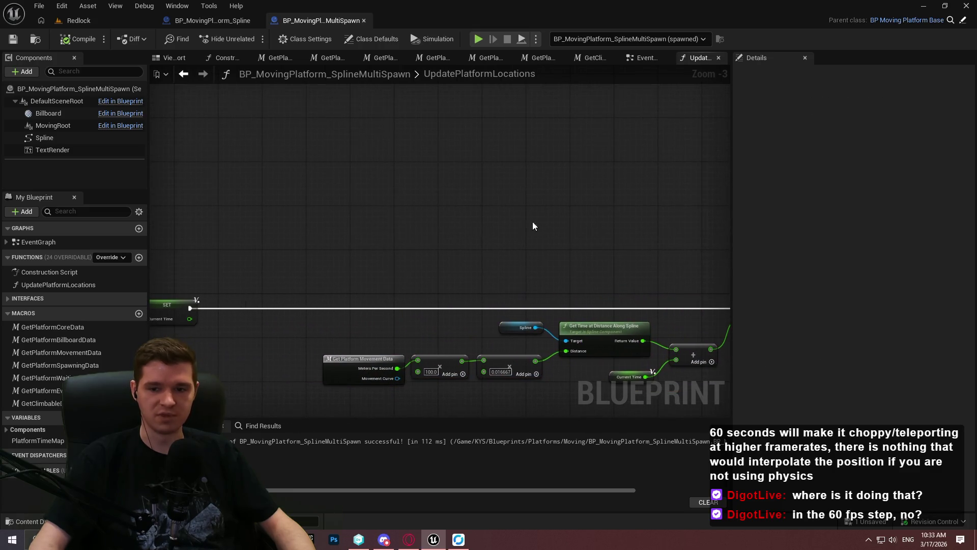
click(111, 22)
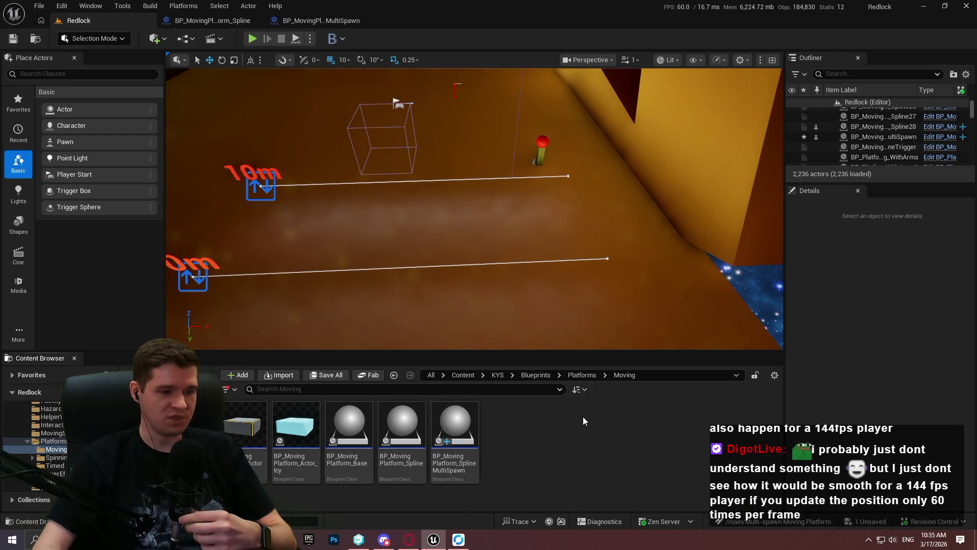
click(582, 376)
click(369, 463)
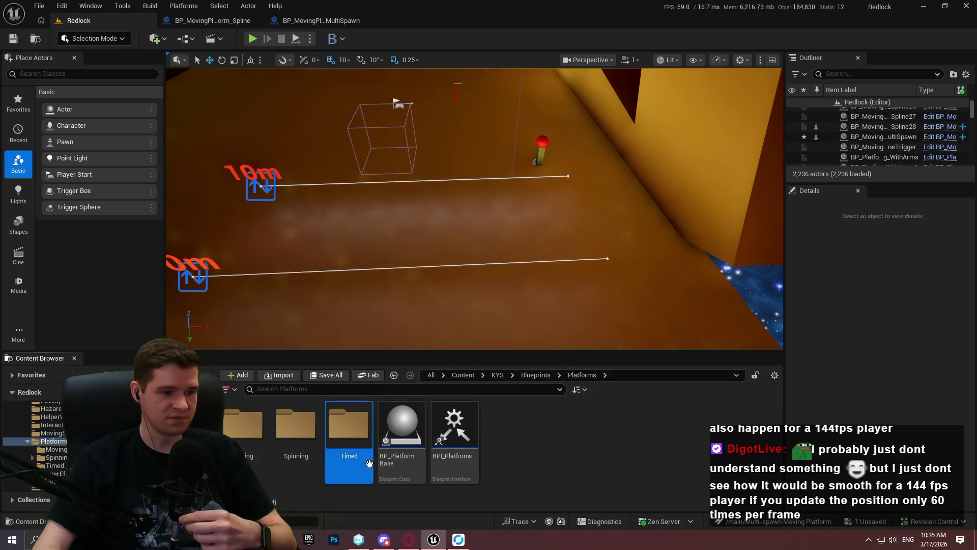
double_click(369, 463)
double_click(402, 433)
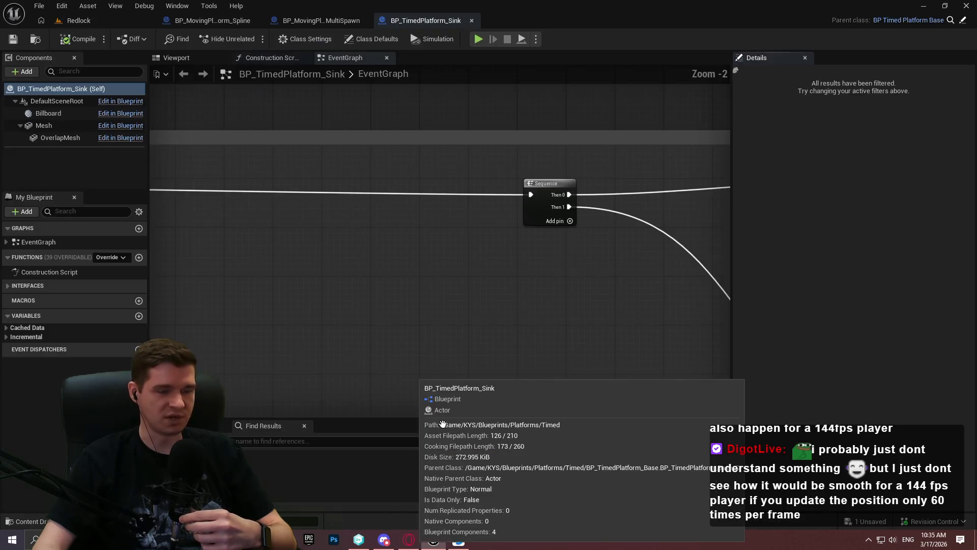
scroll(519, 203, up, 3)
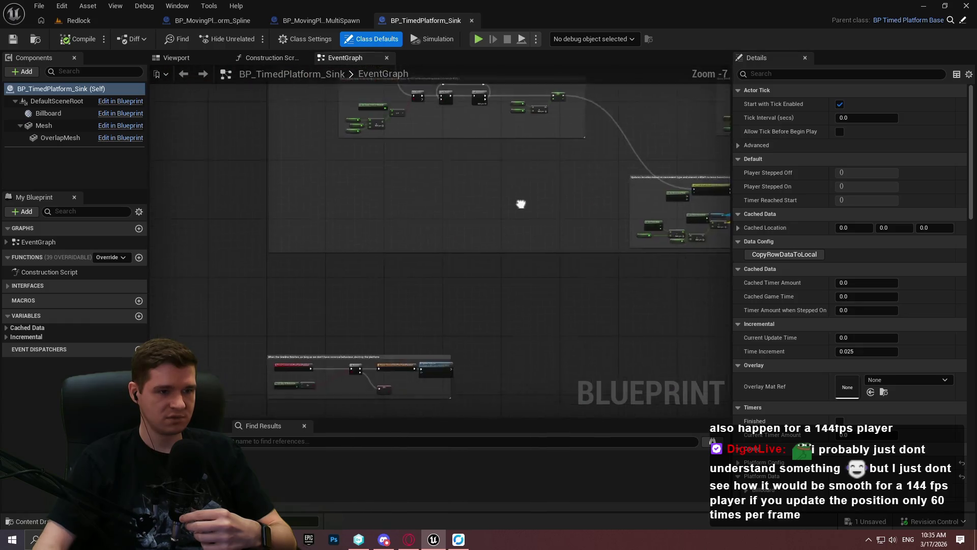
drag(476, 354, 410, 79)
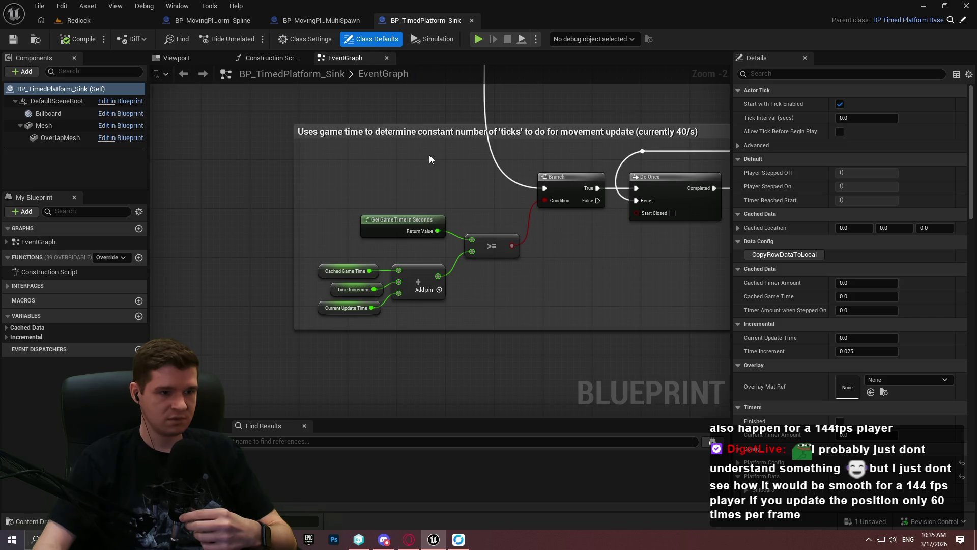
scroll(430, 159, up, 2)
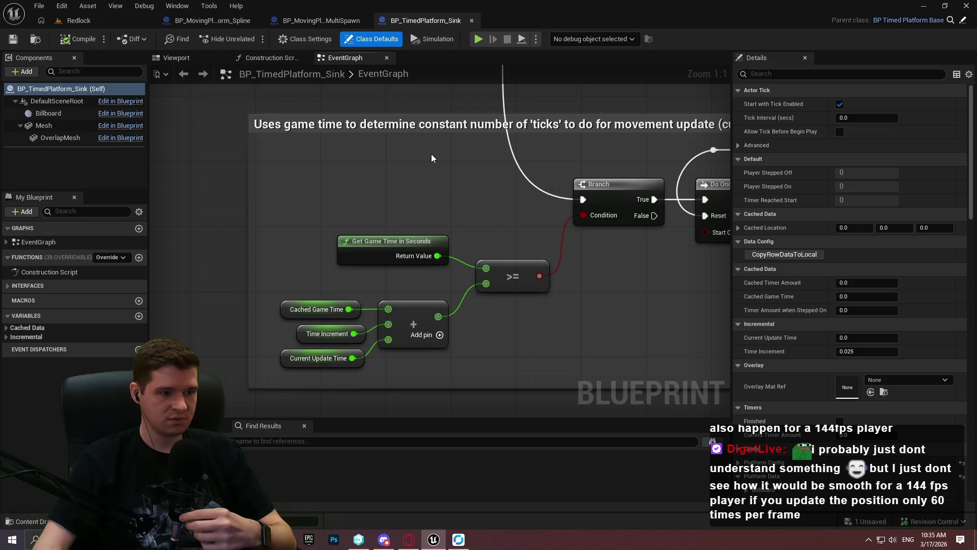
mouse_move(450, 153)
mouse_down()
mouse_move(225, 167)
mouse_move(339, 181)
mouse_up()
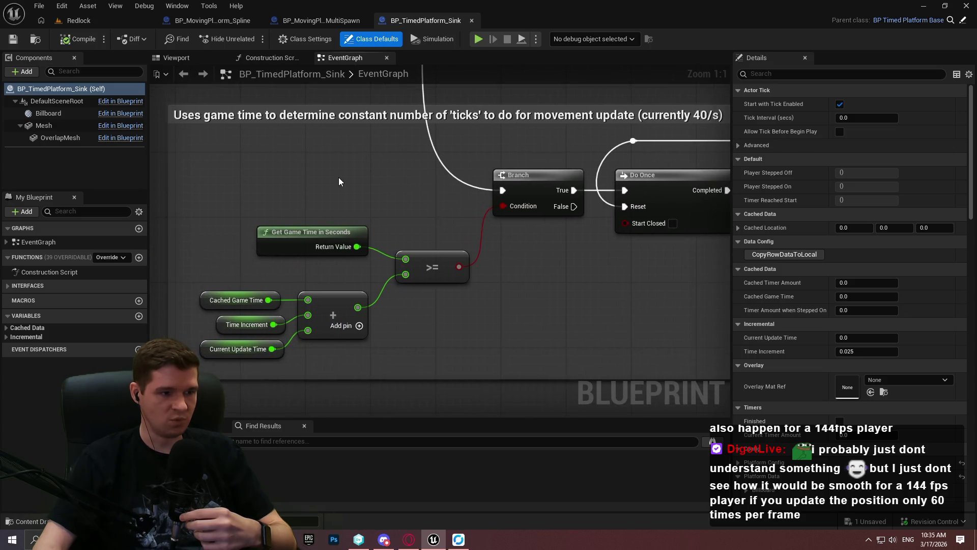
click(540, 362)
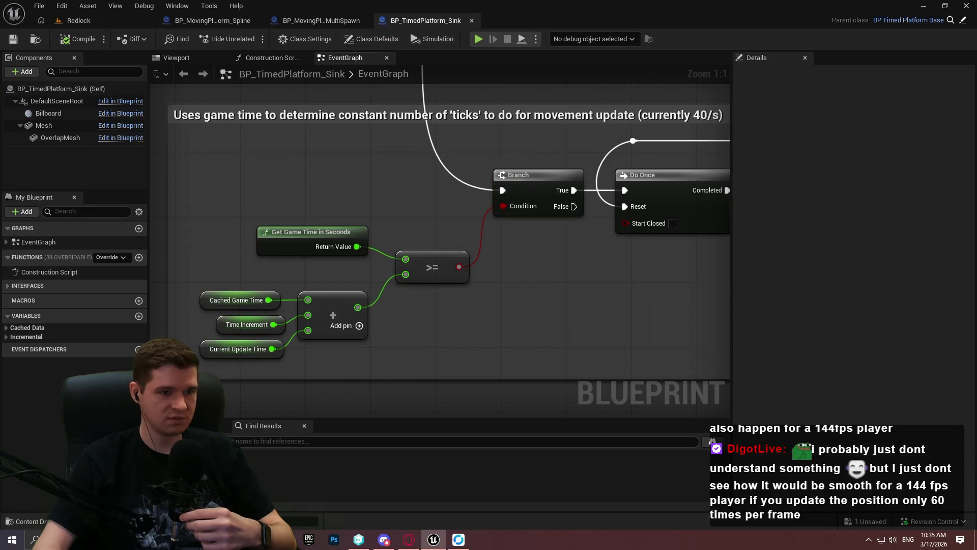
scroll(485, 266, down, 2)
mouse_move(485, 266)
mouse_down()
mouse_move(484, 317)
mouse_move(454, 316)
mouse_move(424, 150)
mouse_move(326, 329)
mouse_up()
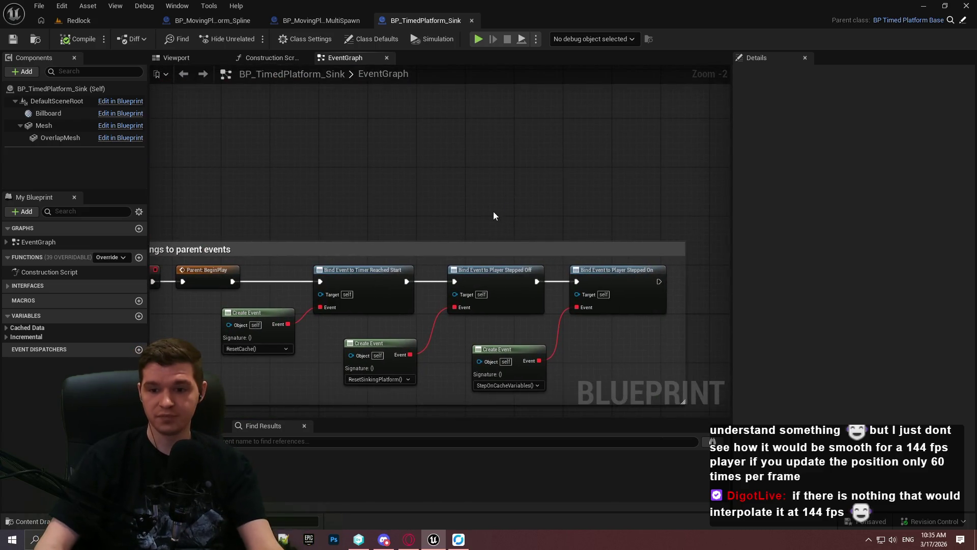
mouse_move(560, 223)
mouse_down()
mouse_move(484, 127)
mouse_move(467, 157)
mouse_move(558, 249)
mouse_move(548, 239)
mouse_up()
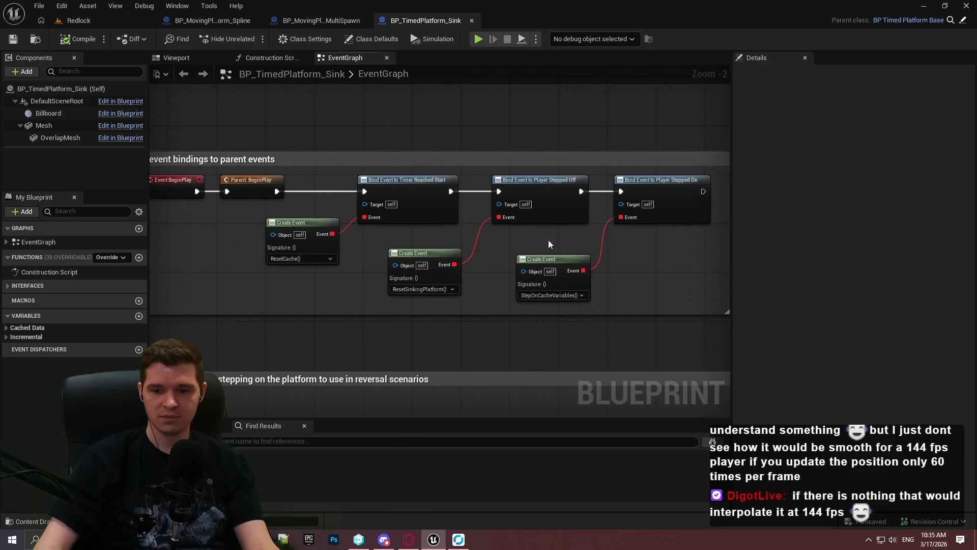
scroll(461, 174, down, 2)
mouse_move(514, 278)
mouse_down()
mouse_move(445, 194)
mouse_move(433, 110)
mouse_up()
scroll(424, 281, up, 2)
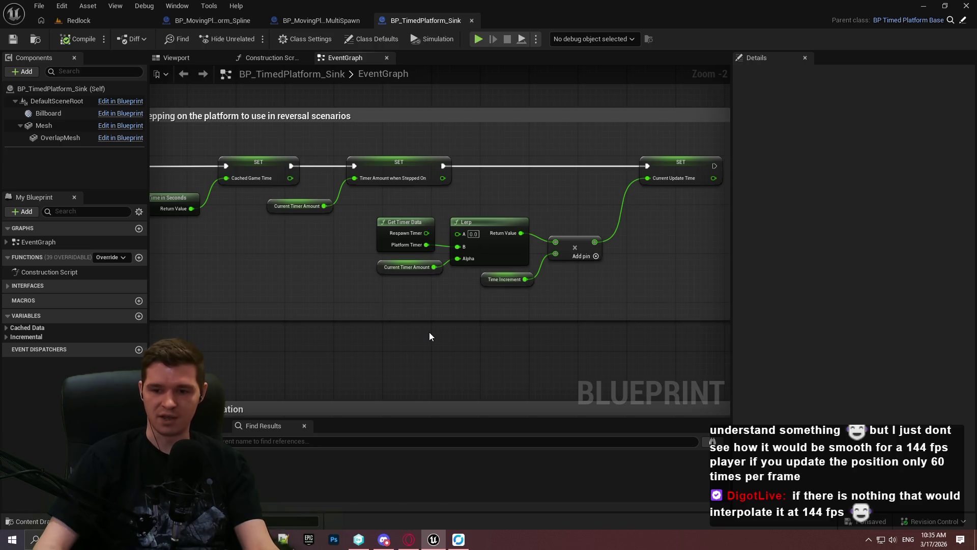
mouse_move(430, 336)
mouse_down()
mouse_move(543, 214)
mouse_move(617, 200)
mouse_up()
scroll(544, 214, down, 2)
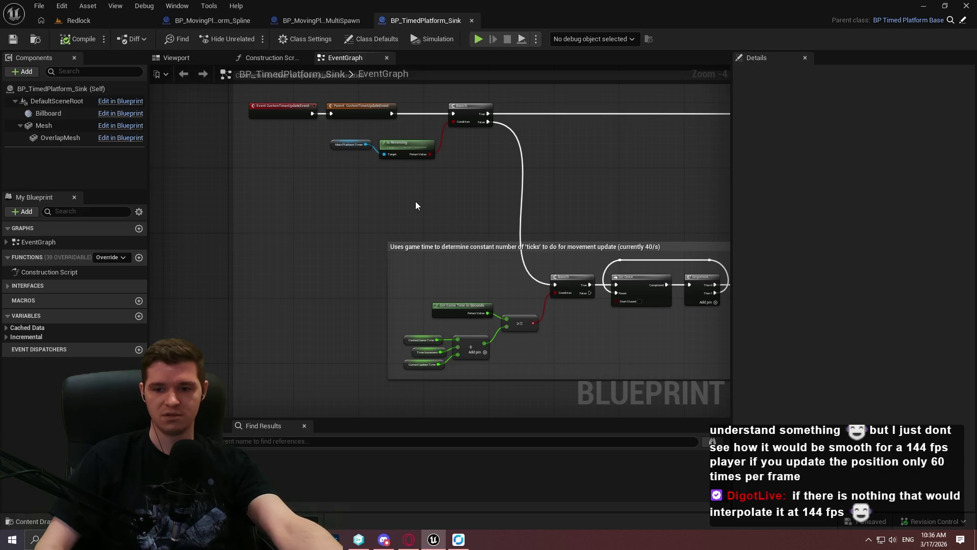
mouse_move(686, 276)
mouse_down()
mouse_move(328, 124)
mouse_move(280, 127)
mouse_move(465, 144)
mouse_move(462, 156)
mouse_up()
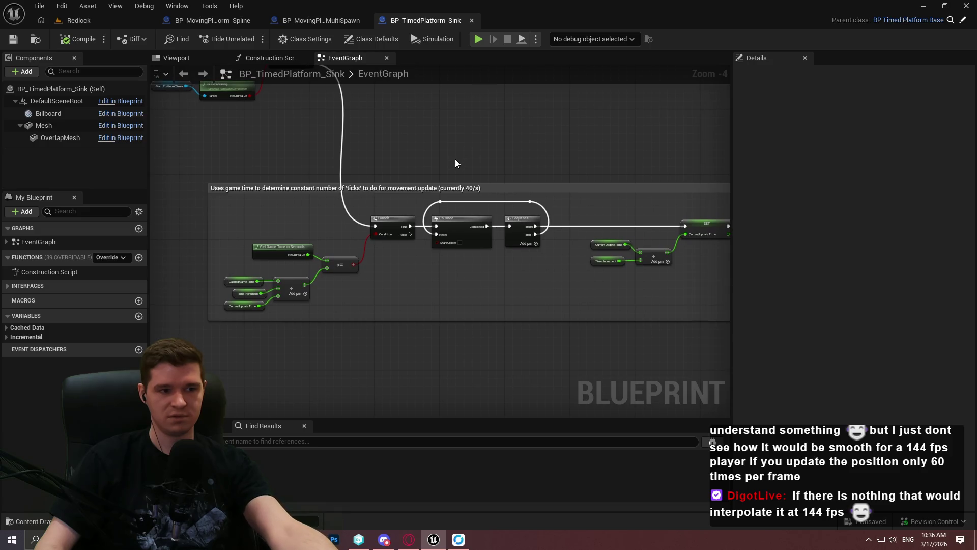
drag(536, 186, 321, 155)
scroll(353, 199, up, 3)
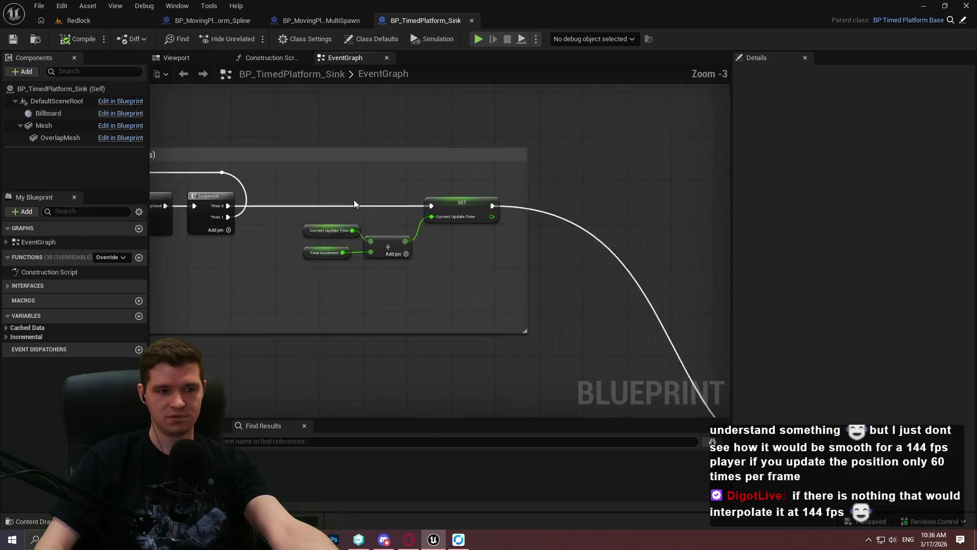
scroll(356, 203, down, 5)
mouse_move(344, 262)
mouse_down()
mouse_move(578, 301)
mouse_move(254, 190)
mouse_move(408, 231)
mouse_up()
scroll(254, 190, up, 2)
scroll(408, 232, up, 2)
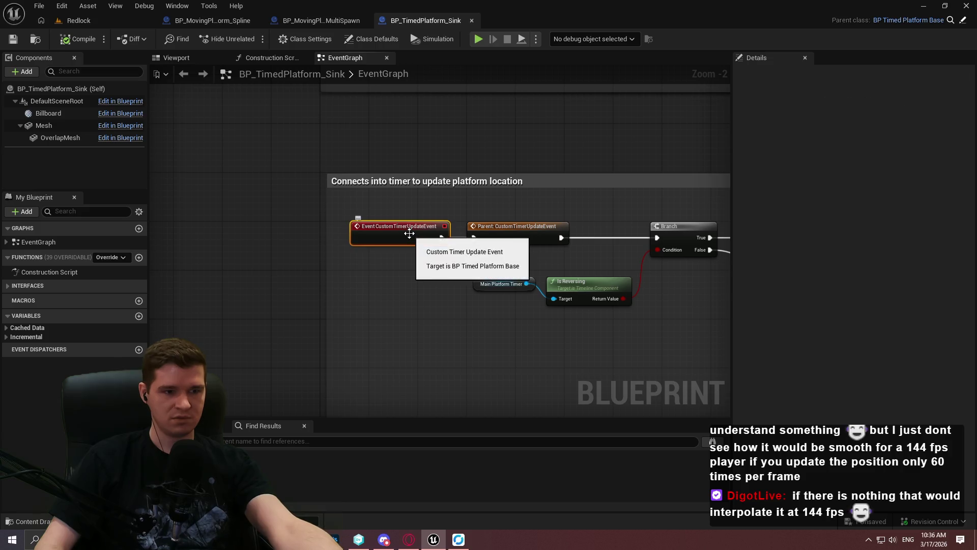
scroll(370, 270, down, 4)
scroll(325, 315, up, 4)
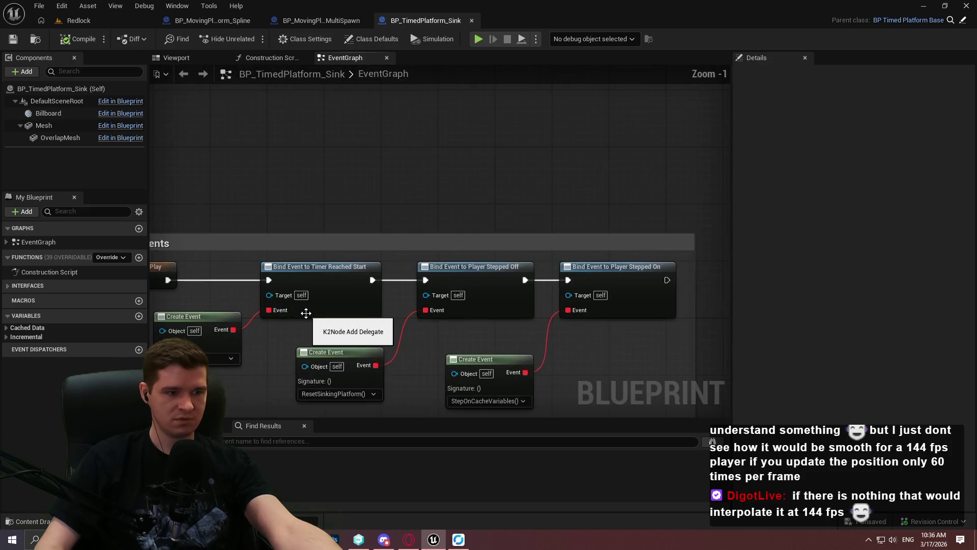
scroll(578, 270, down, 3)
drag(578, 270, 388, 191)
scroll(388, 187, up, 3)
scroll(333, 221, down, 3)
mouse_move(424, 221)
mouse_down()
mouse_move(397, 334)
mouse_move(408, 152)
mouse_up()
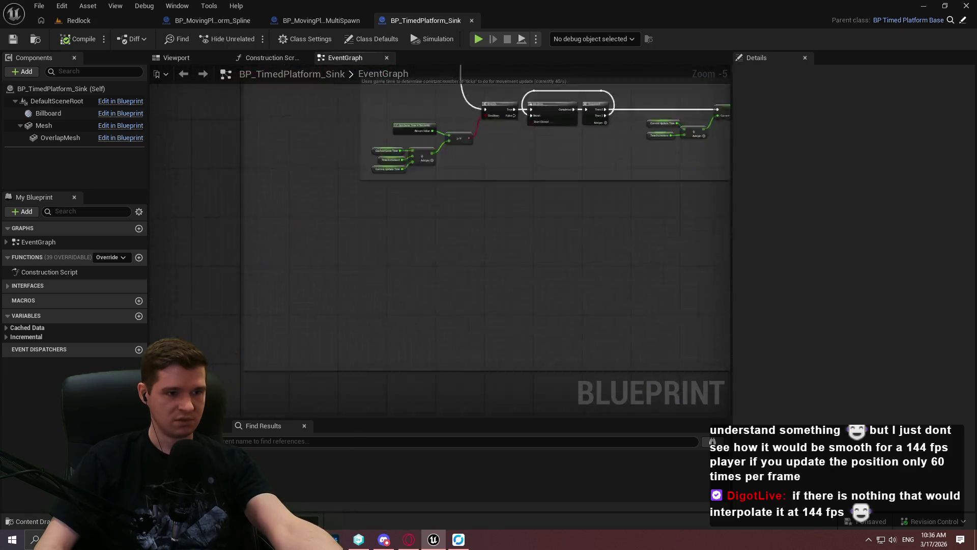
drag(490, 304, 604, 174)
scroll(571, 168, up, 2)
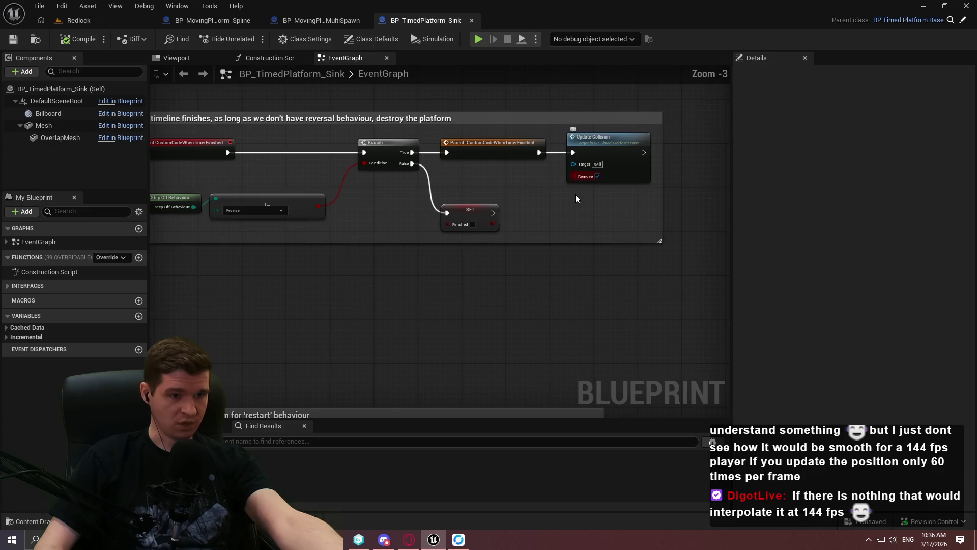
drag(571, 397, 569, 85)
scroll(570, 85, down, 6)
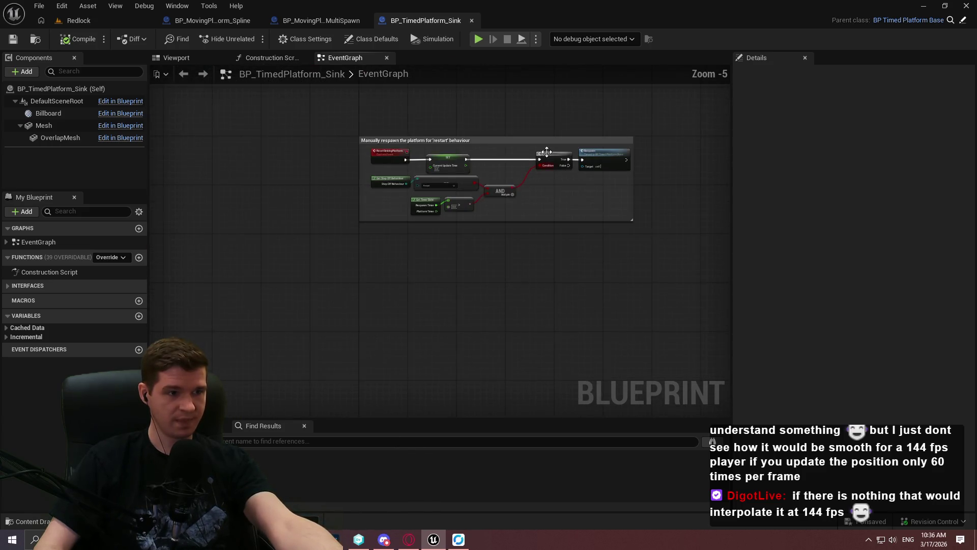
mouse_move(535, 140)
mouse_down()
mouse_move(587, 262)
mouse_move(299, 251)
mouse_up()
scroll(305, 224, up, 4)
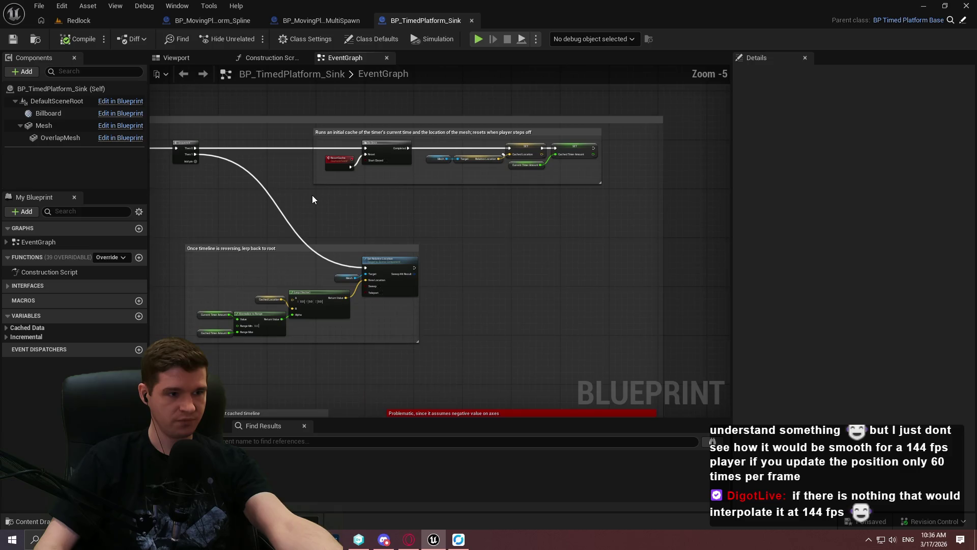
scroll(314, 199, up, 1)
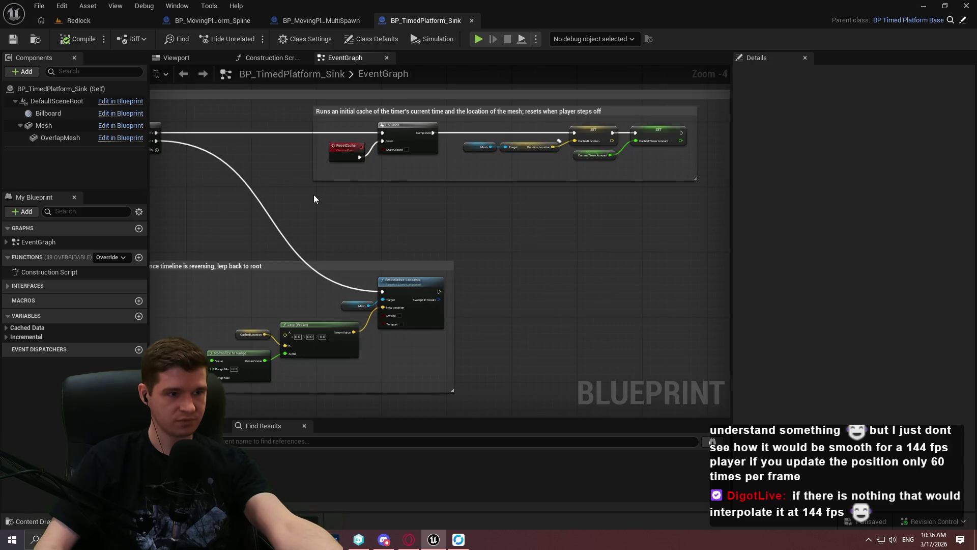
drag(314, 199, 381, 377)
scroll(381, 377, up, 2)
scroll(380, 377, up, 1)
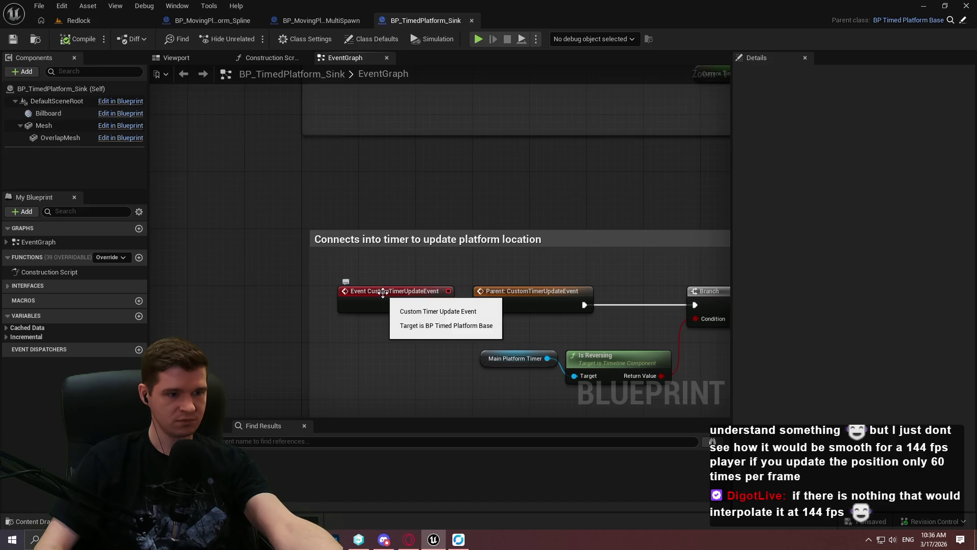
Step: Find all references to CustomTimerUpdateEvent and open its definition in BP_TimedPlatform_Base's EventGraph
right_click(382, 292)
mouse_move(444, 340)
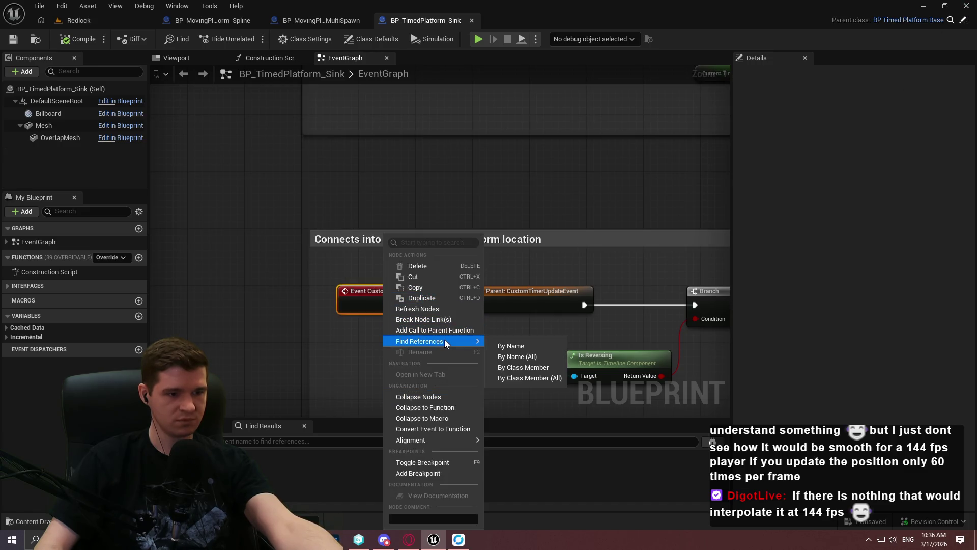
click(538, 356)
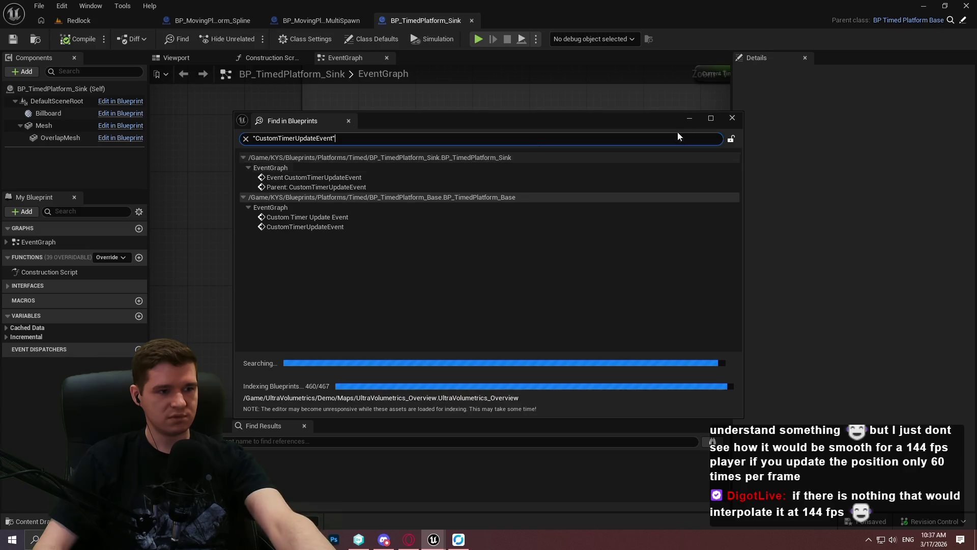
double_click(351, 217)
scroll(384, 115, down, 5)
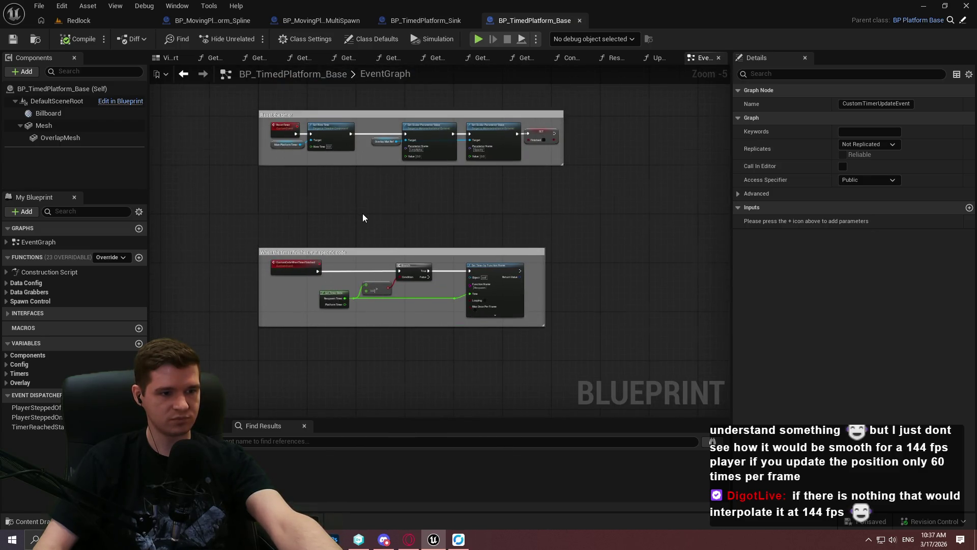
Step: Look over the base platform's player overlap, Branch/AND/NOT and timer start/stop nodes, then return to BP_TimedPlatform_Sink
scroll(366, 208, up, 1)
scroll(462, 179, down, 1)
mouse_move(461, 179)
mouse_down()
mouse_move(421, 330)
mouse_move(373, 340)
mouse_move(444, 247)
mouse_up()
scroll(660, 118, up, 4)
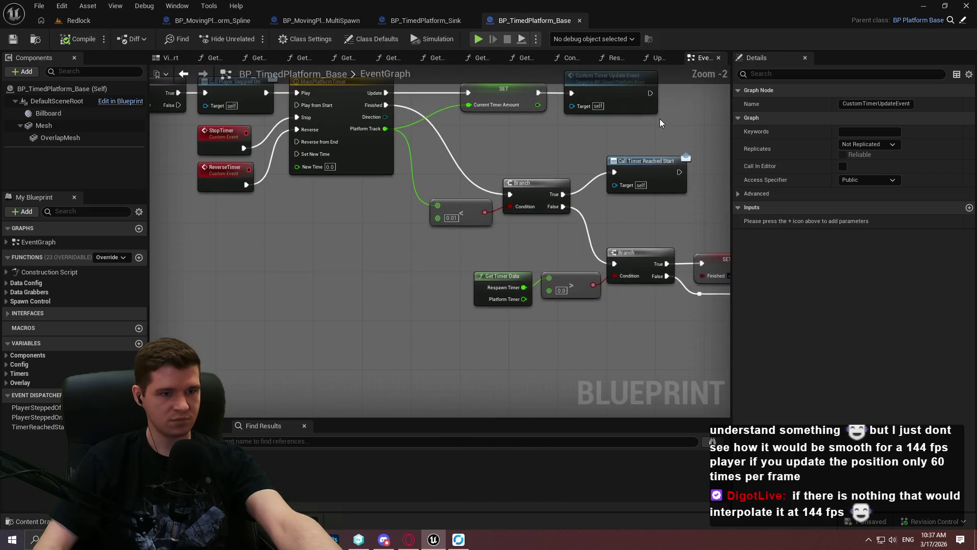
drag(326, 320, 644, 317)
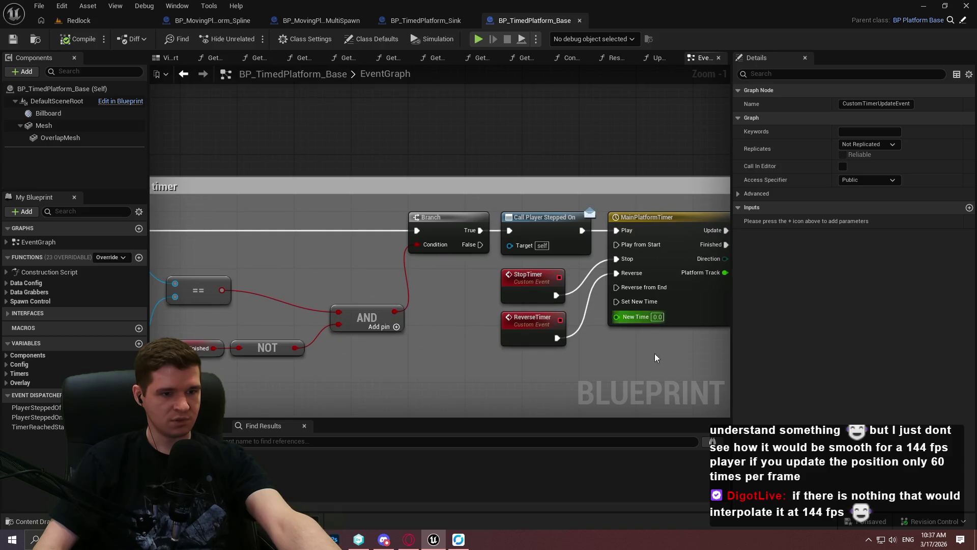
mouse_move(605, 382)
mouse_down()
mouse_move(456, 381)
mouse_move(891, 367)
mouse_up()
mouse_move(959, 336)
mouse_down()
mouse_move(505, 316)
mouse_move(875, 381)
mouse_move(618, 375)
mouse_move(584, 357)
mouse_up()
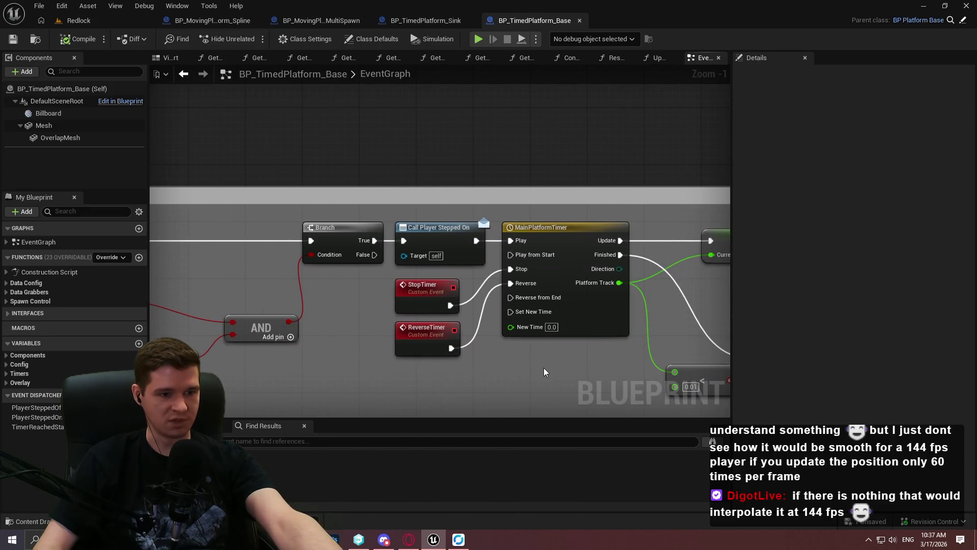
mouse_move(447, 375)
mouse_down()
mouse_move(775, 282)
mouse_move(541, 283)
mouse_move(519, 268)
mouse_up()
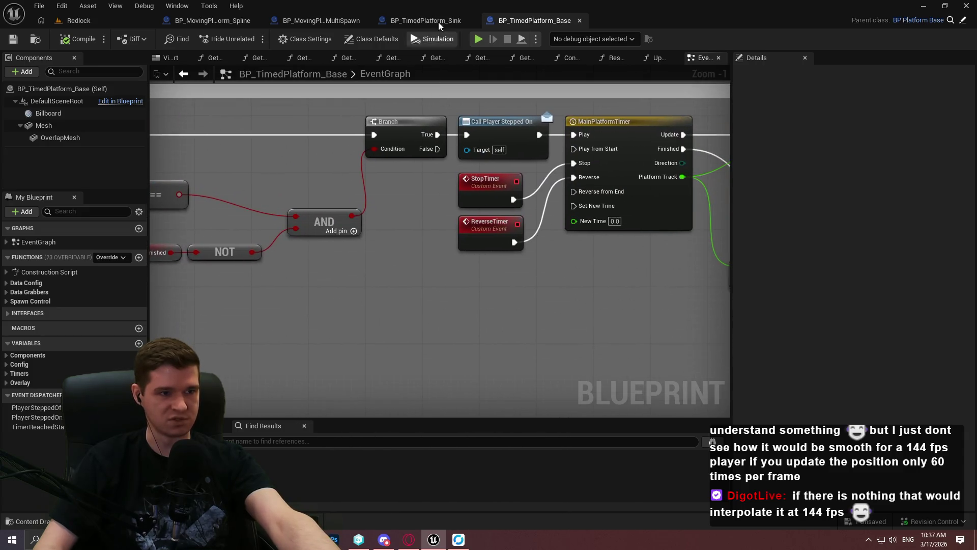
click(426, 21)
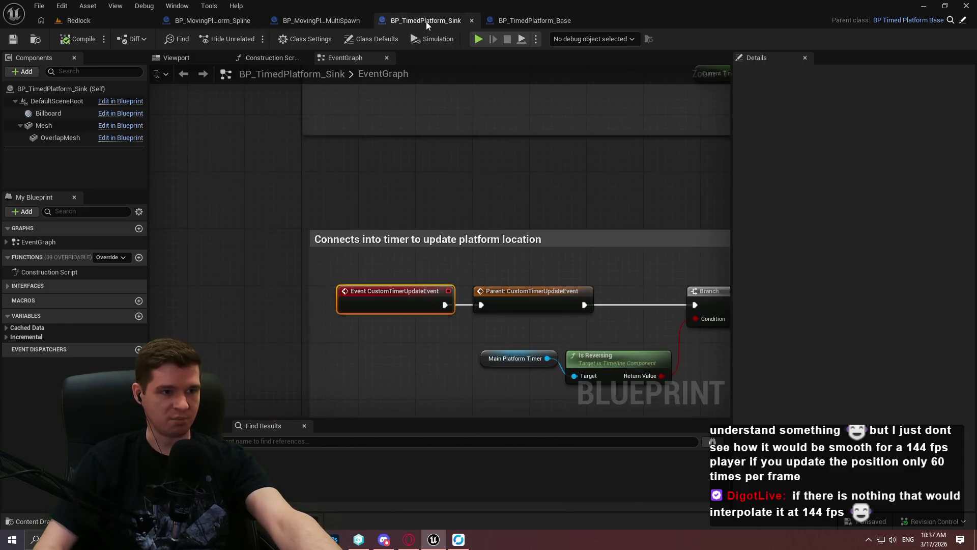
Step: Compare the MultiSpawn and Spline platform blueprints' update graphs, then go back to the Sink blueprint
click(311, 19)
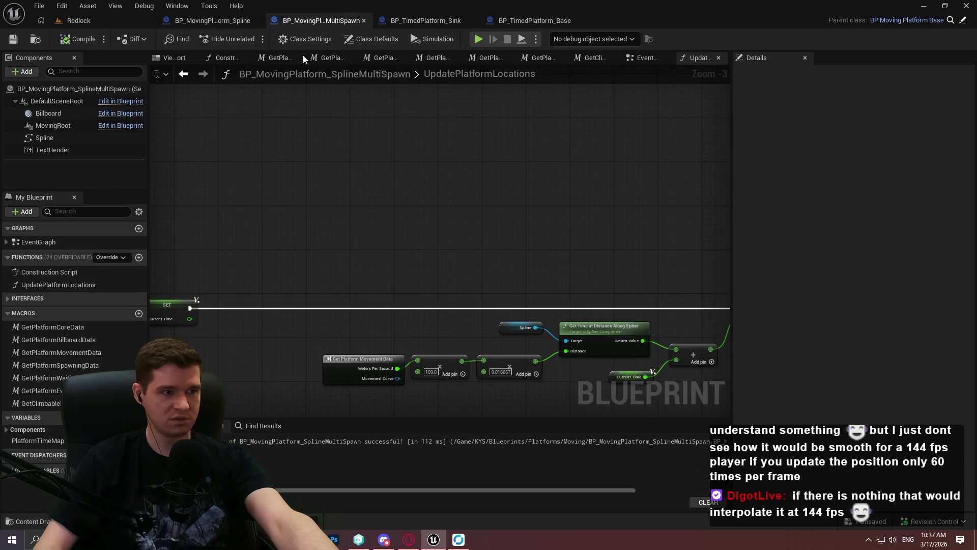
click(225, 21)
scroll(509, 305, up, 4)
drag(563, 288, 561, 290)
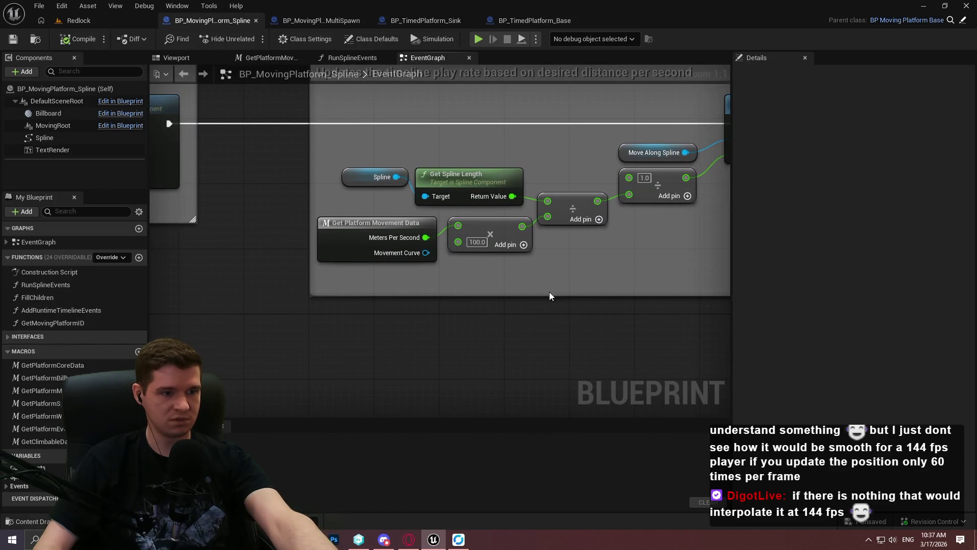
click(428, 22)
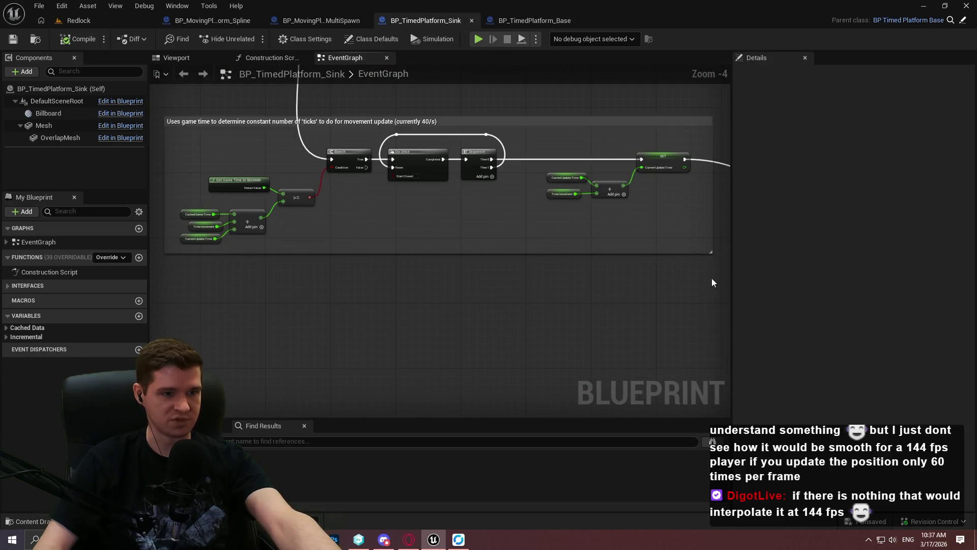
Step: Bring the 'Uses game time' comment and its SET node into view
scroll(659, 265, down, 1)
drag(671, 270, 237, 160)
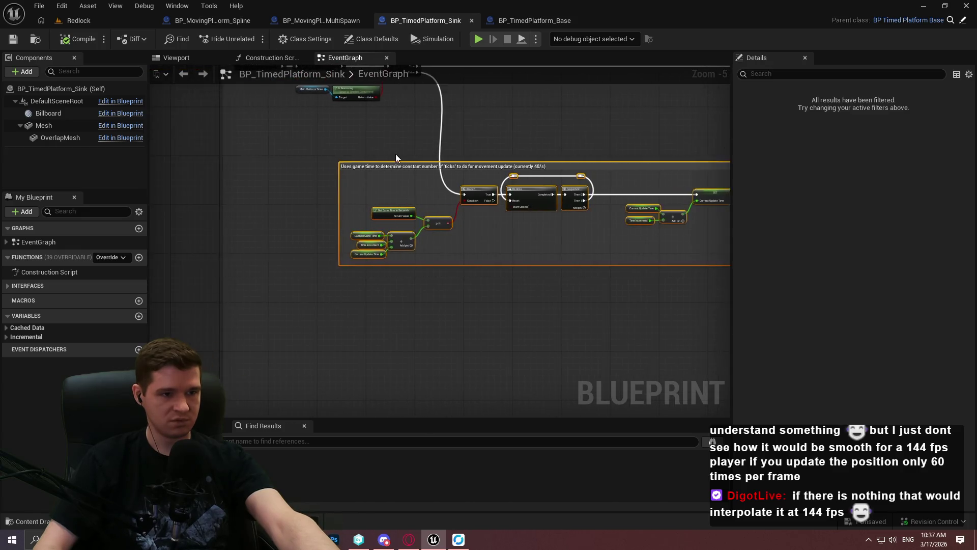
click(639, 298)
scroll(638, 299, up, 3)
mouse_move(450, 303)
mouse_down()
mouse_move(229, 321)
mouse_move(256, 327)
mouse_move(329, 303)
mouse_move(722, 306)
mouse_move(714, 311)
mouse_up()
scroll(391, 280, up, 2)
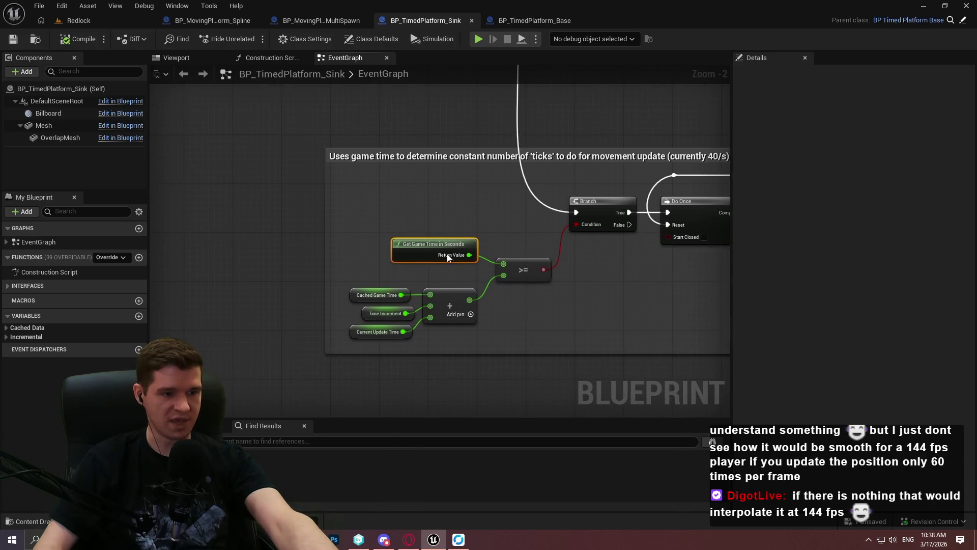
Step: Select Cached Game Time, then inspect Time Increment: a float in Incremental, default 0.025
click(337, 310)
click(359, 333)
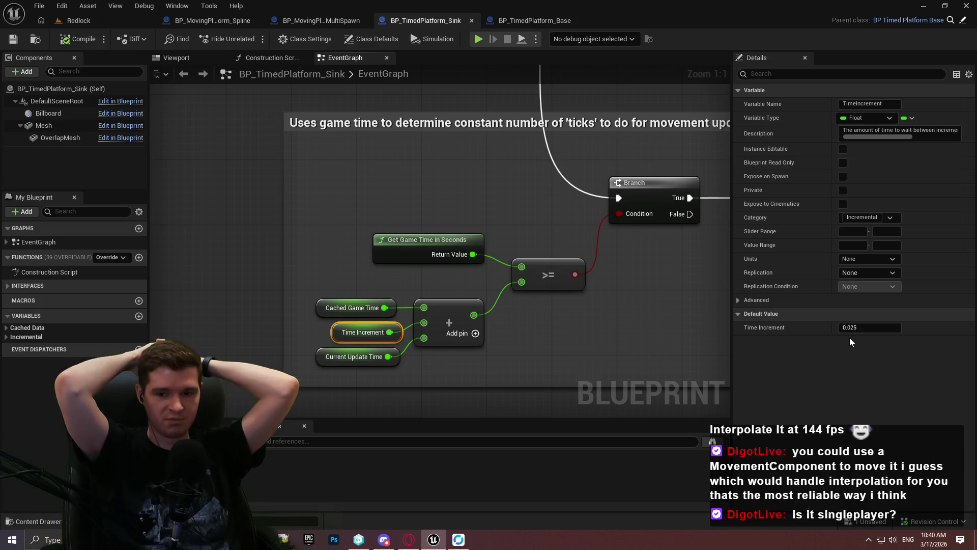
drag(379, 191, 372, 185)
Step: Add a Break Frame Time node found by searching 'frame time'
right_click(372, 188)
text(frame time)
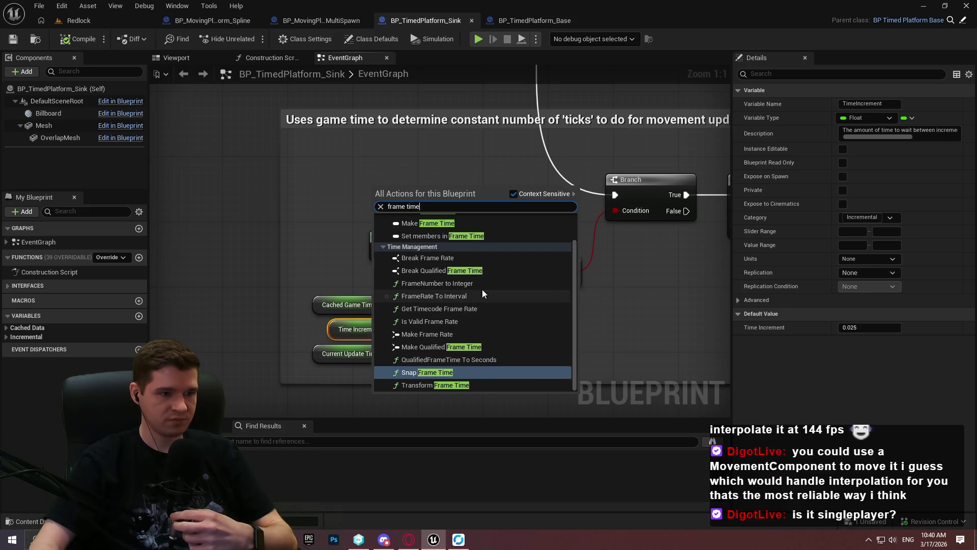
scroll(483, 306, up, 1)
scroll(491, 304, down, 2)
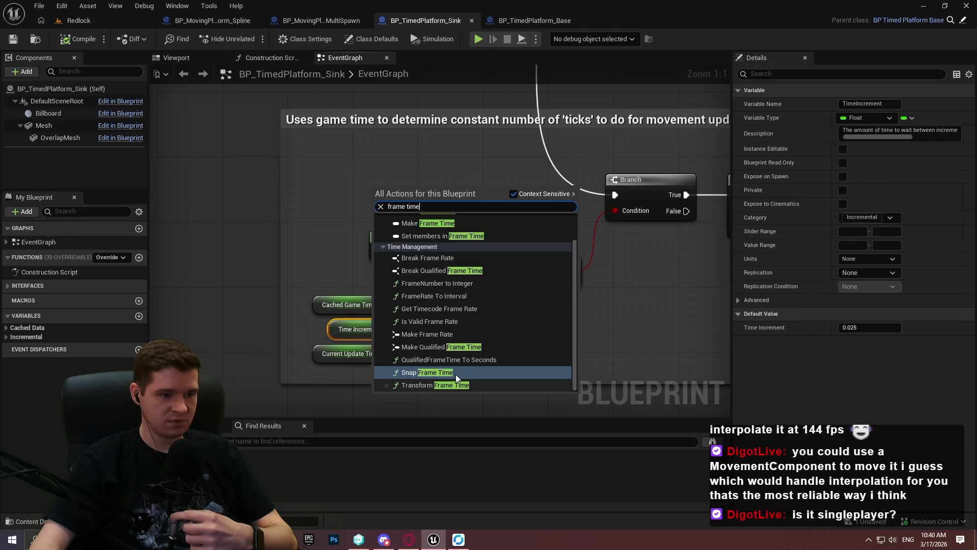
scroll(465, 367, up, 2)
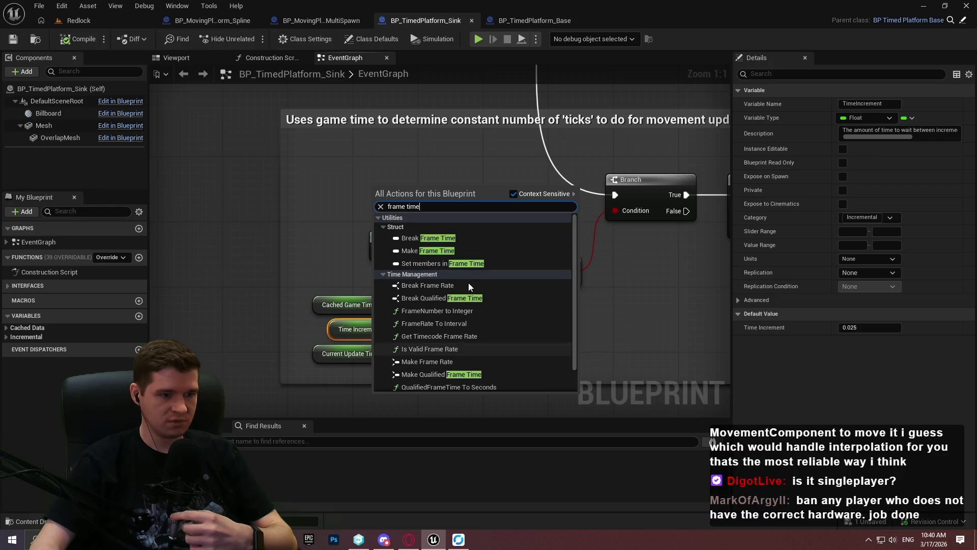
click(458, 241)
Step: Search 'get' from its pin, then delete the Break Frame Time node and pan to the Do Once node
drag(402, 203, 300, 204)
text(get)
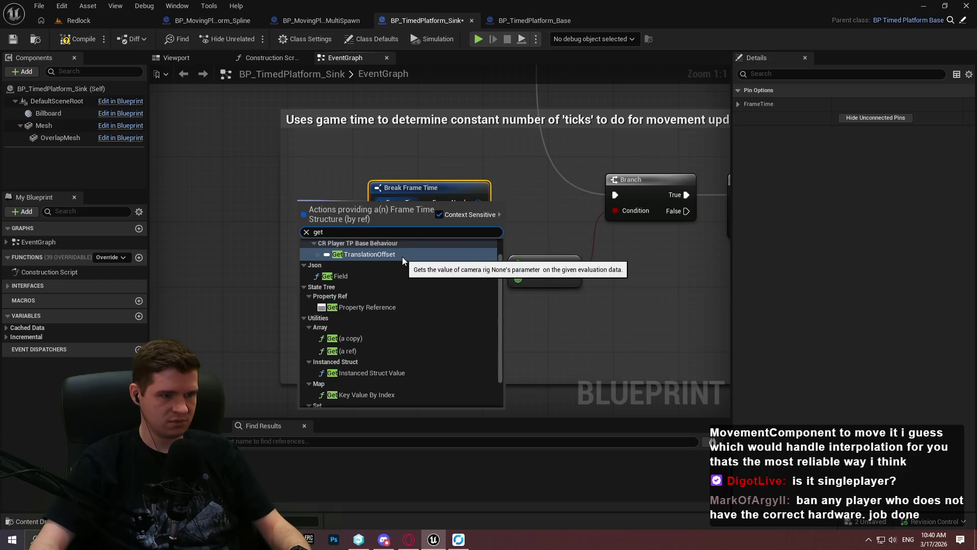
scroll(406, 303, down, 2)
scroll(404, 357, up, 3)
scroll(407, 335, down, 1)
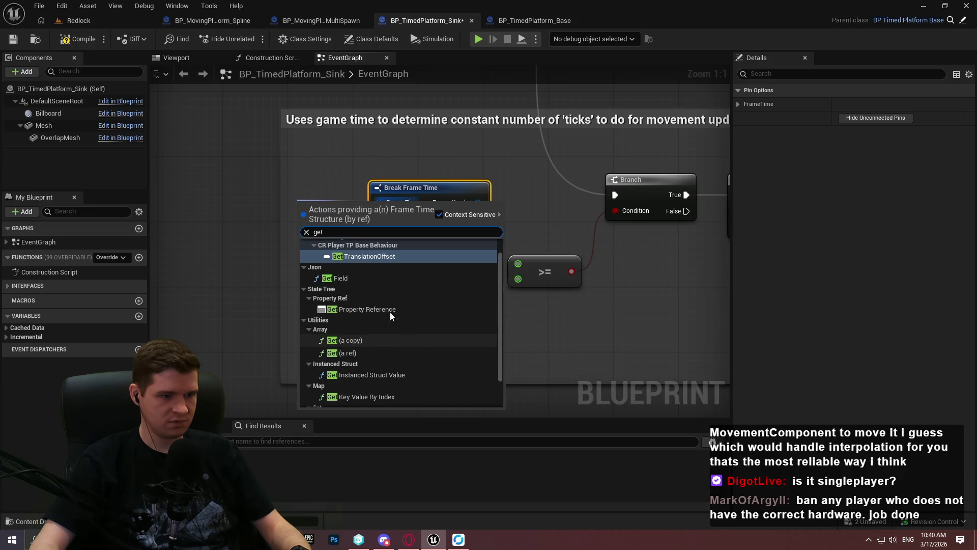
click(251, 194)
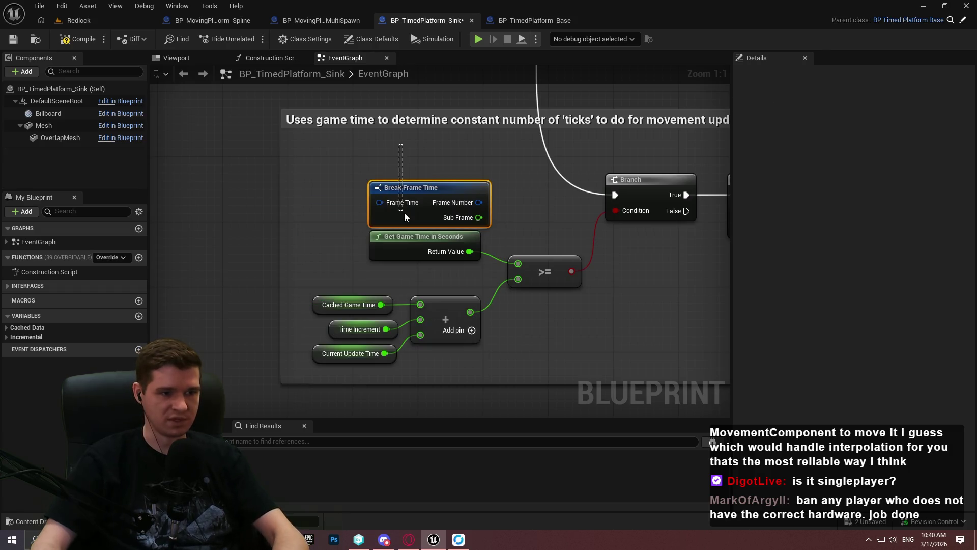
key(Delete)
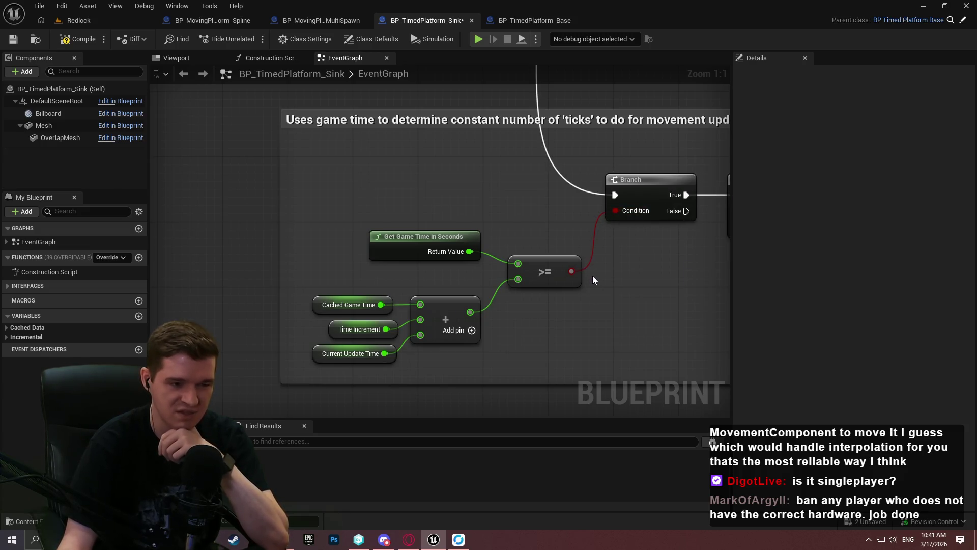
drag(635, 294, 584, 302)
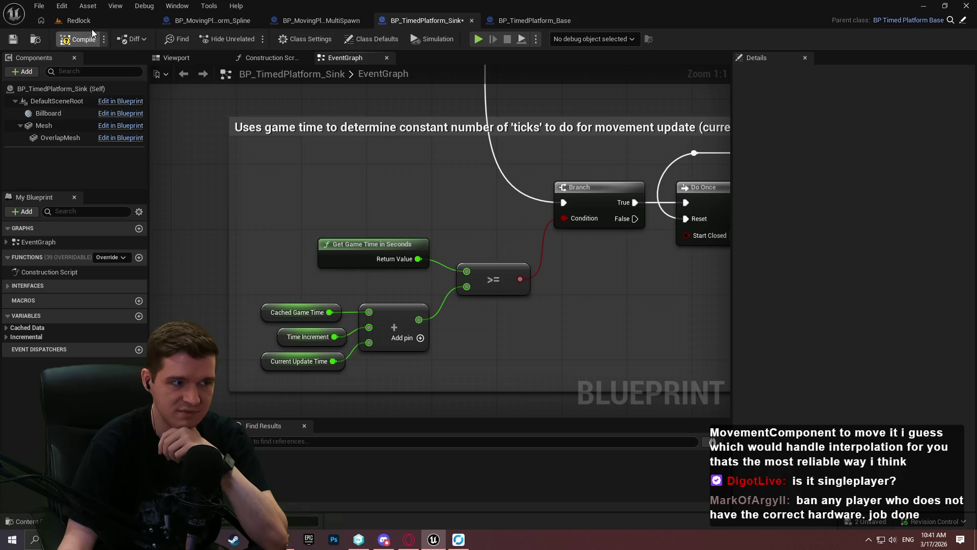
Step: Return to the Redlock level and reframe the view on the two 10m spline platforms
click(79, 21)
drag(474, 209, 473, 208)
drag(392, 162, 392, 163)
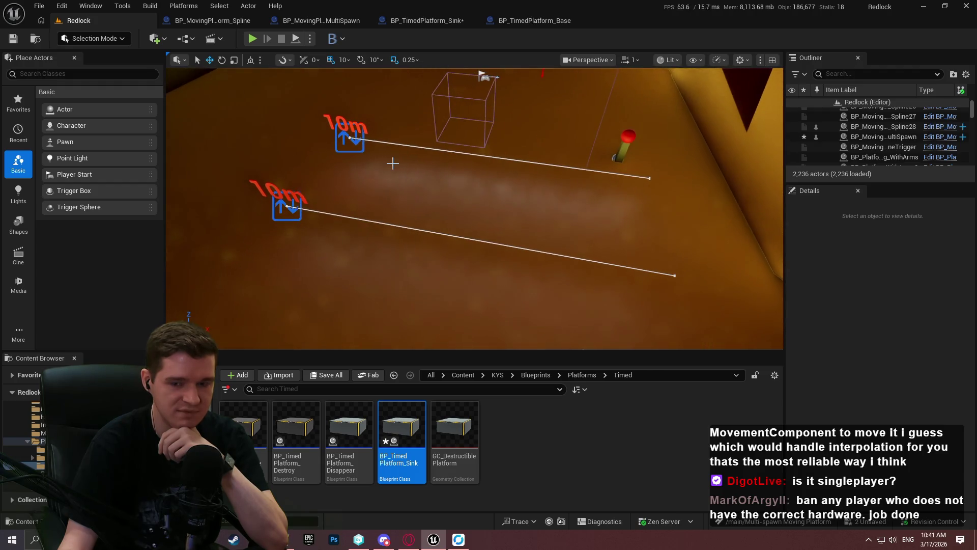
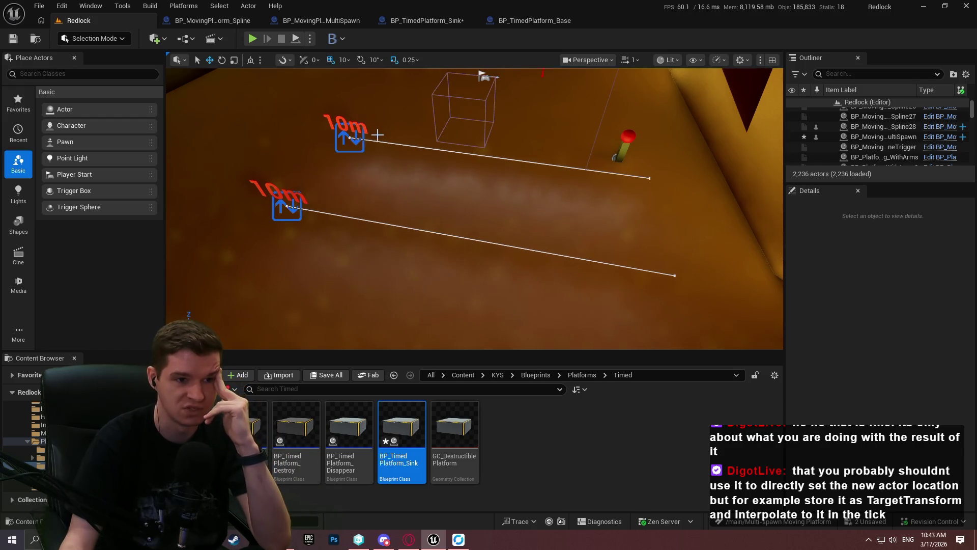
Step: Switch to the BP_TimedPlatform_Sink graph and select its game-time tick nodes
drag(387, 155, 400, 170)
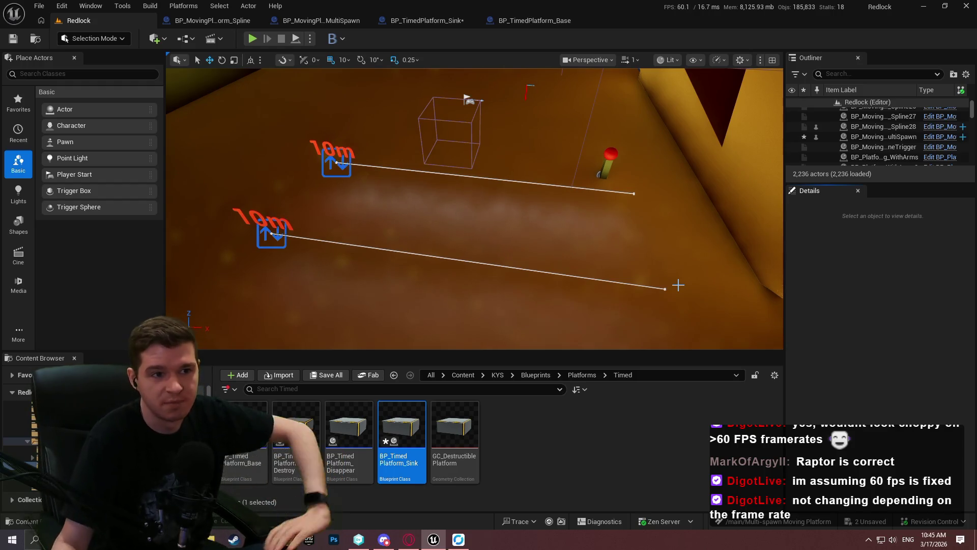
click(441, 15)
mouse_move(242, 202)
mouse_down()
mouse_move(469, 381)
mouse_move(526, 366)
mouse_up()
click(526, 367)
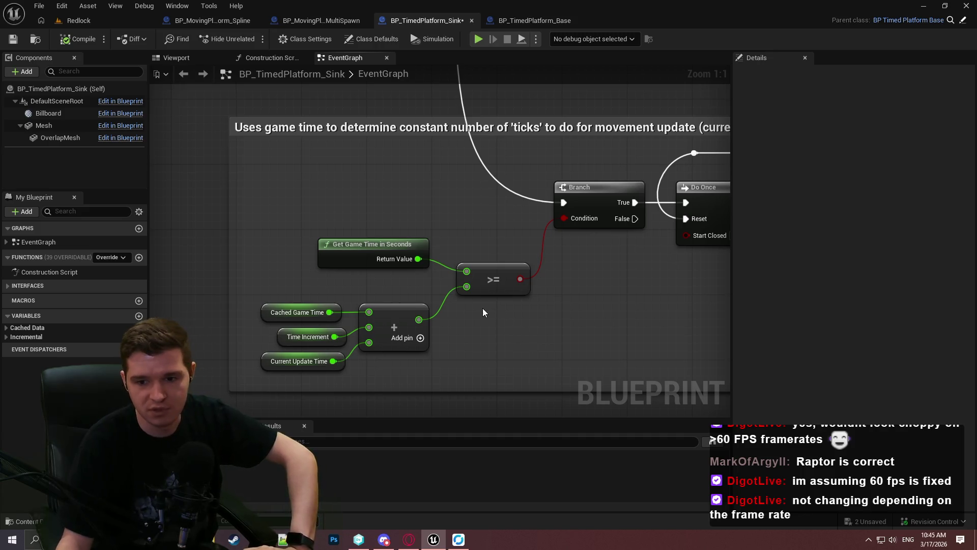
drag(554, 310, 676, 188)
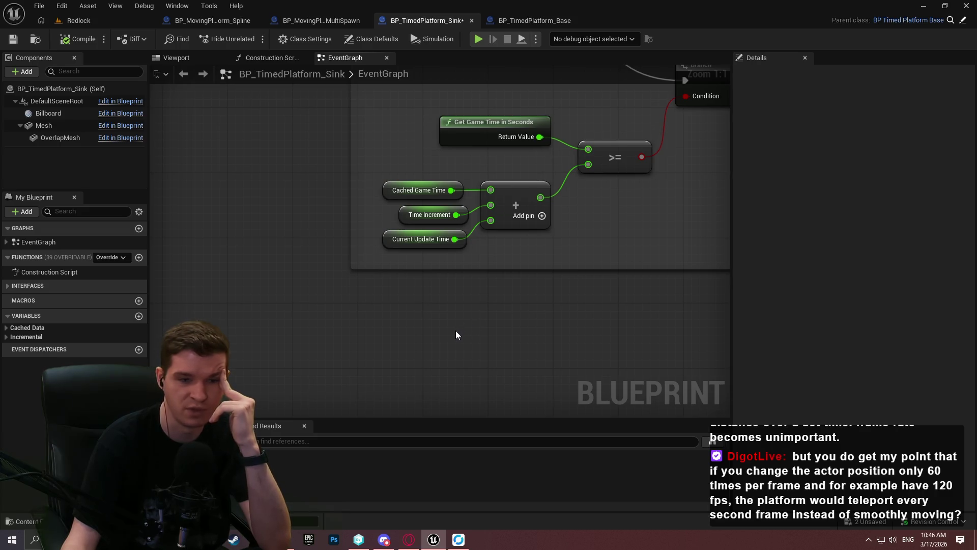
Step: Inspect the Time Increment and CurrentUpdateTime variable properties, then save the Sink blueprint
click(430, 214)
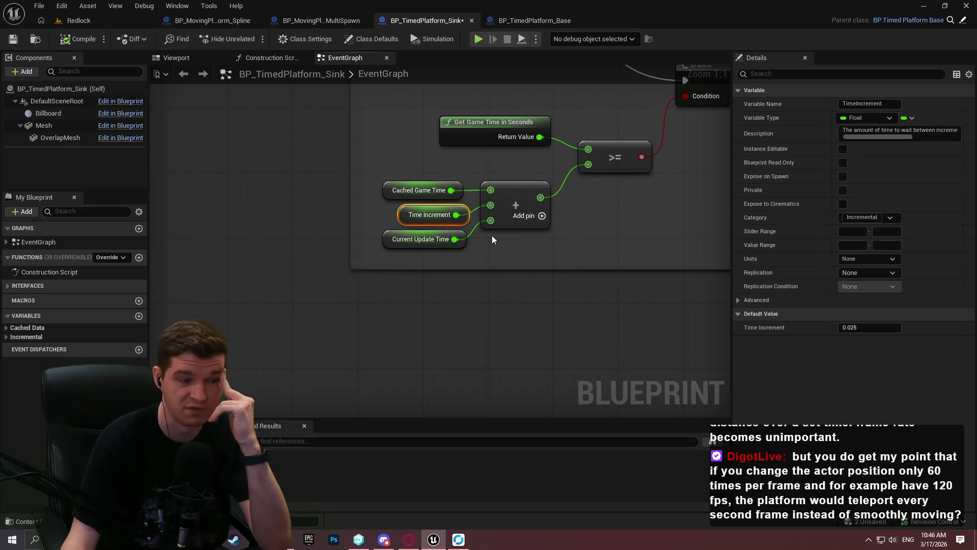
click(502, 242)
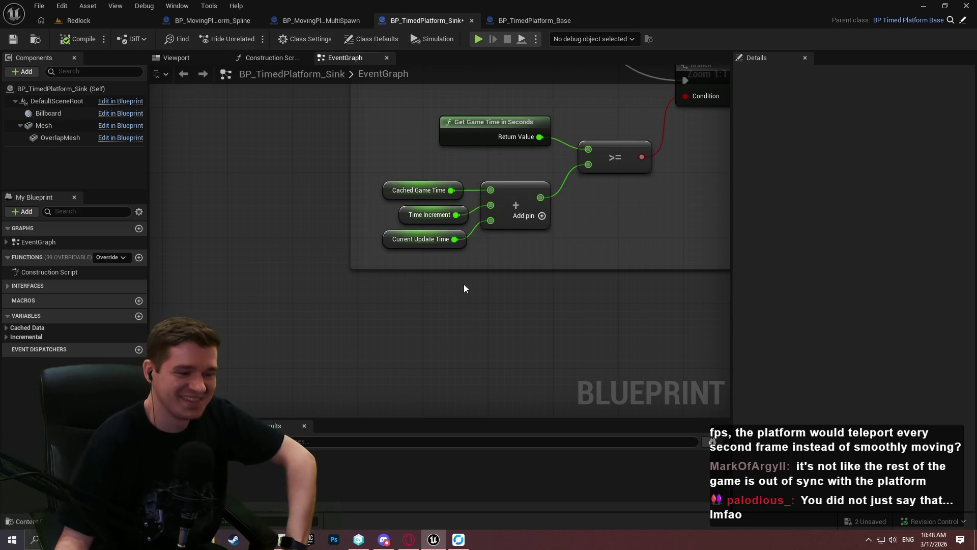
click(465, 239)
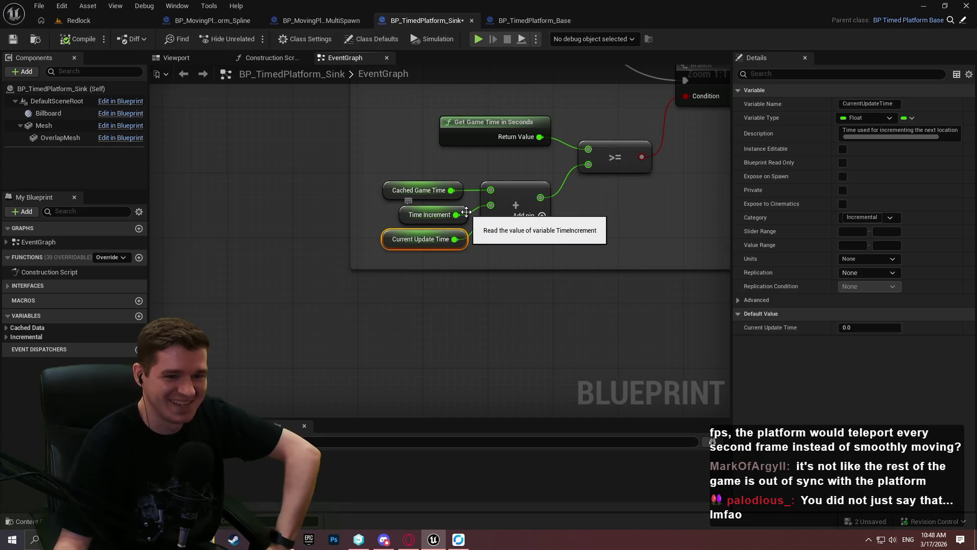
click(508, 274)
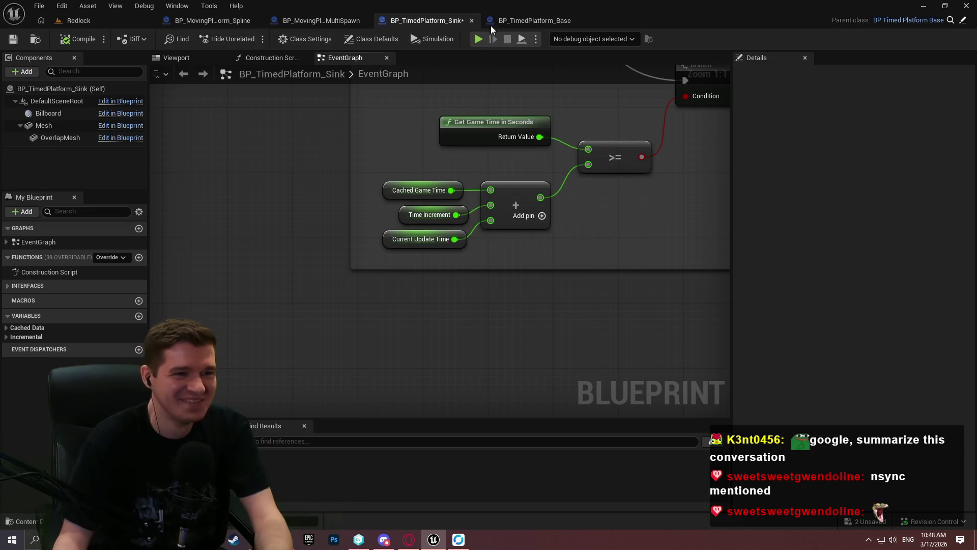
click(20, 43)
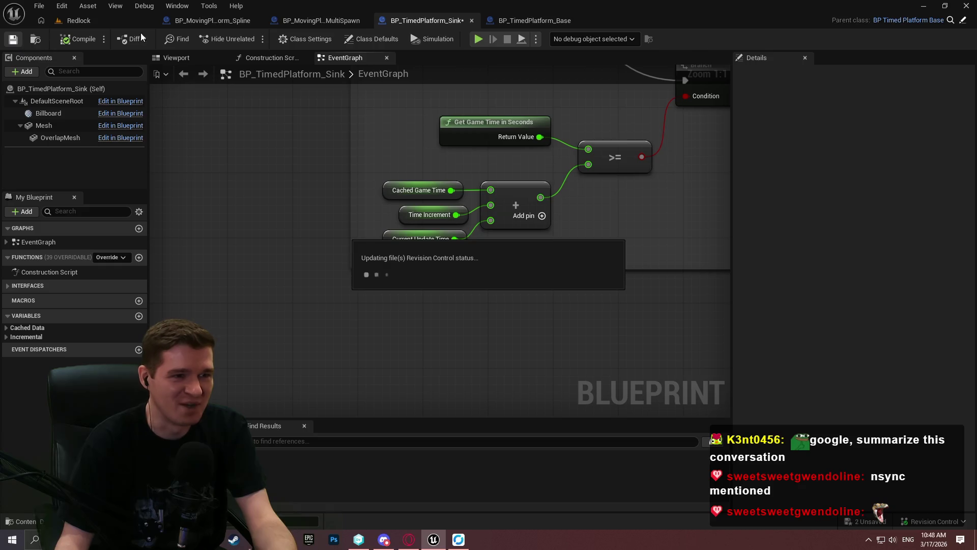
Step: In BP_MovingPlatform_SplineMultiSpawn, zoom out and bring the component cleanup loop into view
click(661, 384)
click(316, 20)
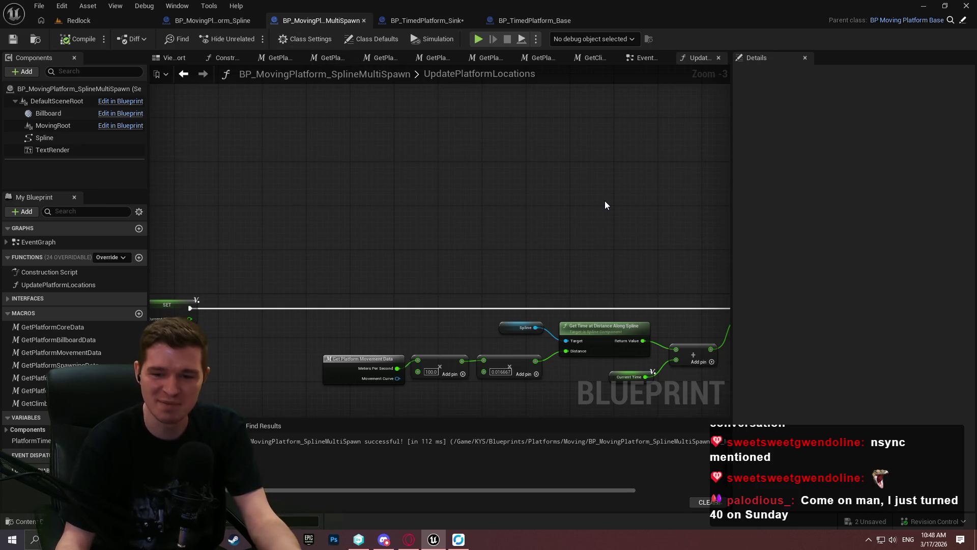
scroll(634, 240, down, 2)
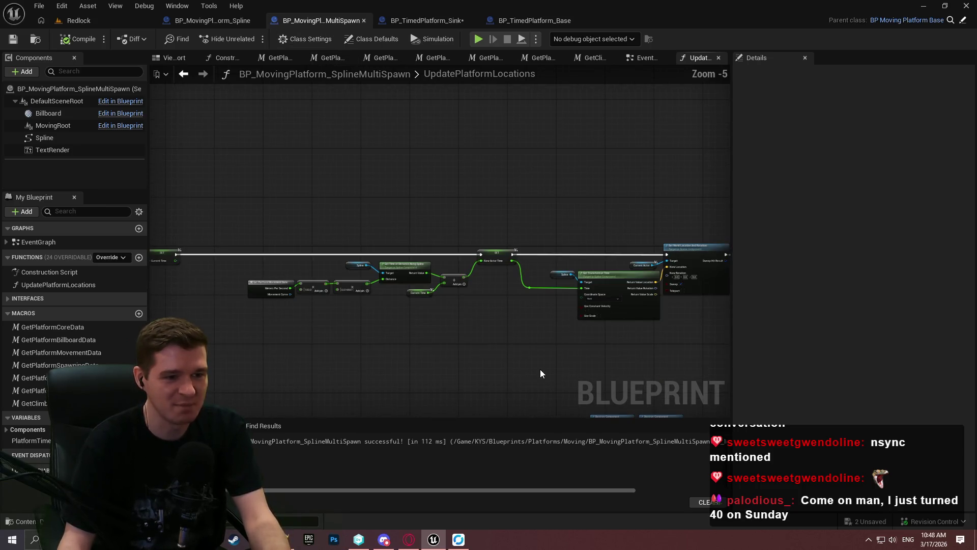
drag(546, 374, 488, 219)
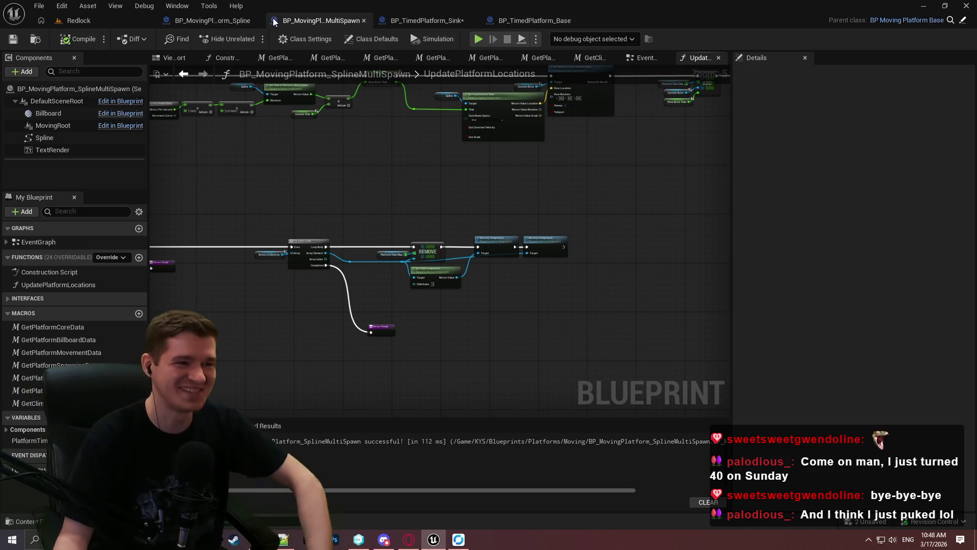
Step: Show the BP_MovingPlatform_Spline event graph, panned and zoomed out
click(213, 20)
mouse_move(658, 262)
mouse_down()
mouse_move(449, 252)
mouse_move(536, 325)
mouse_move(604, 292)
mouse_up()
scroll(450, 251, down, 2)
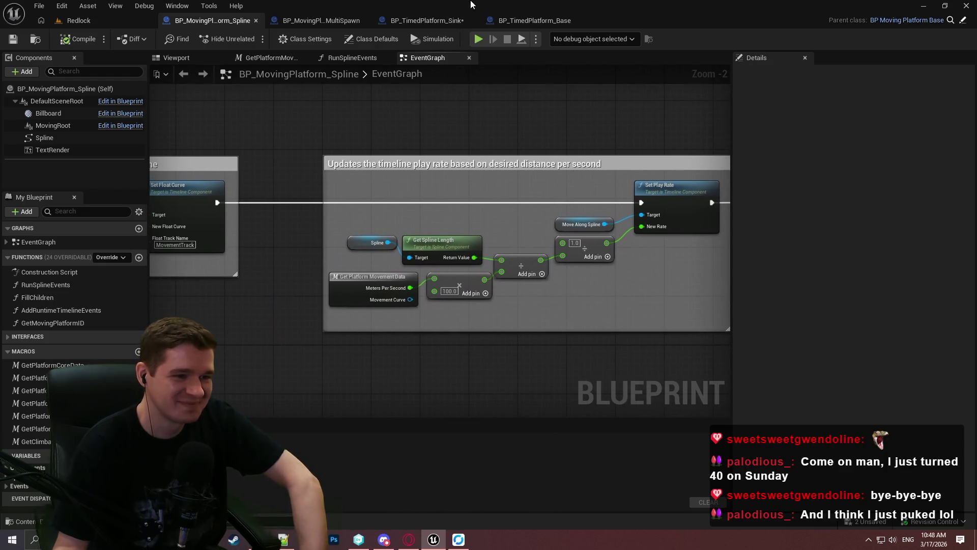
Step: Switch to BP_TimedPlatform_Base and zoom out to frame its whole event graph network
click(514, 20)
scroll(581, 299, down, 4)
mouse_move(390, 313)
mouse_down()
mouse_move(680, 91)
mouse_move(395, 280)
mouse_move(318, 354)
mouse_up()
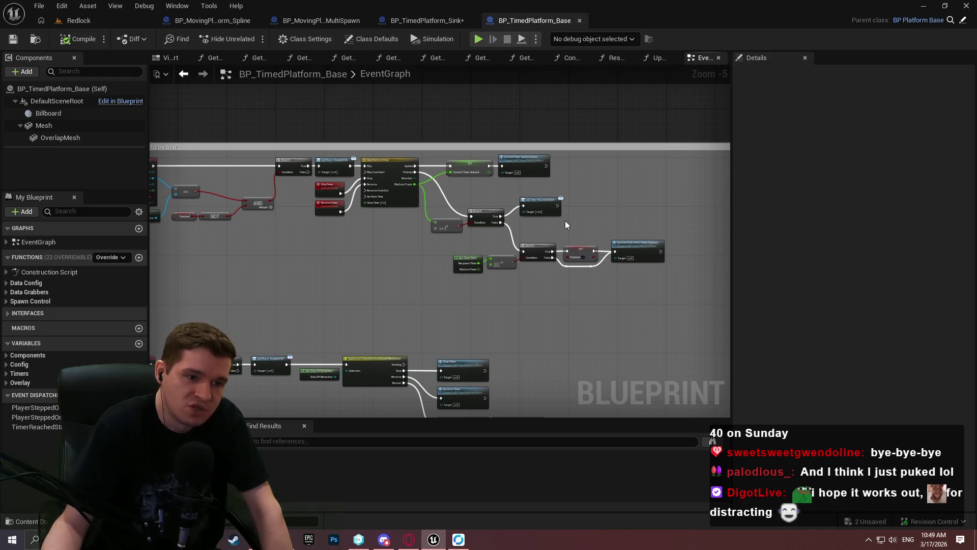
Step: Return to the Sink blueprint and zoom its graph out
click(445, 21)
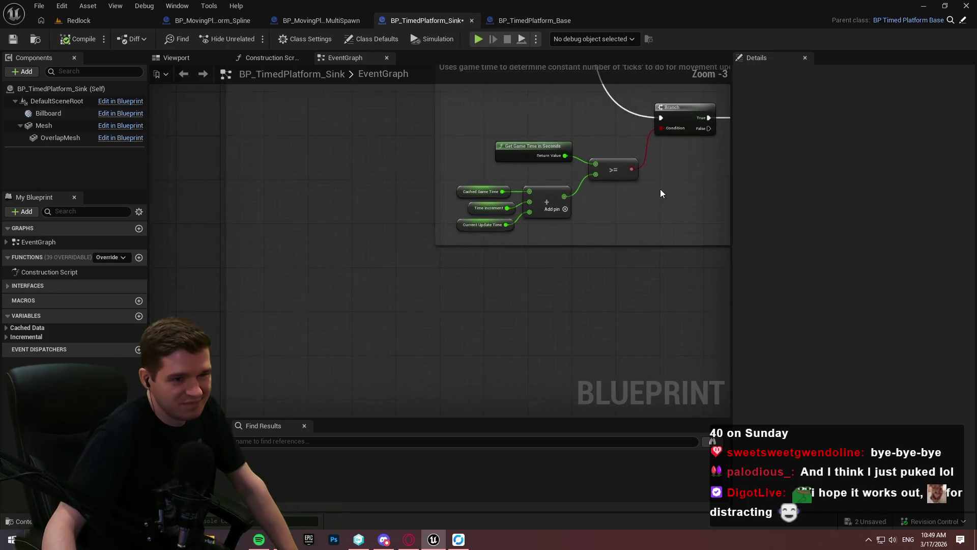
scroll(356, 279, down, 1)
scroll(497, 287, down, 1)
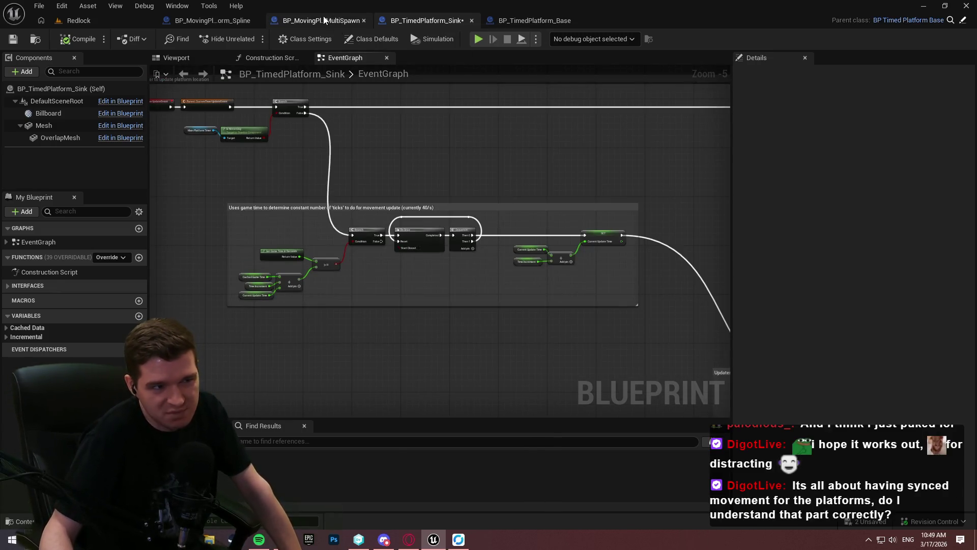
Step: Pan the MultiSpawn UpdatePlatformLocations graph back to its entry node and show Class Defaults
click(324, 21)
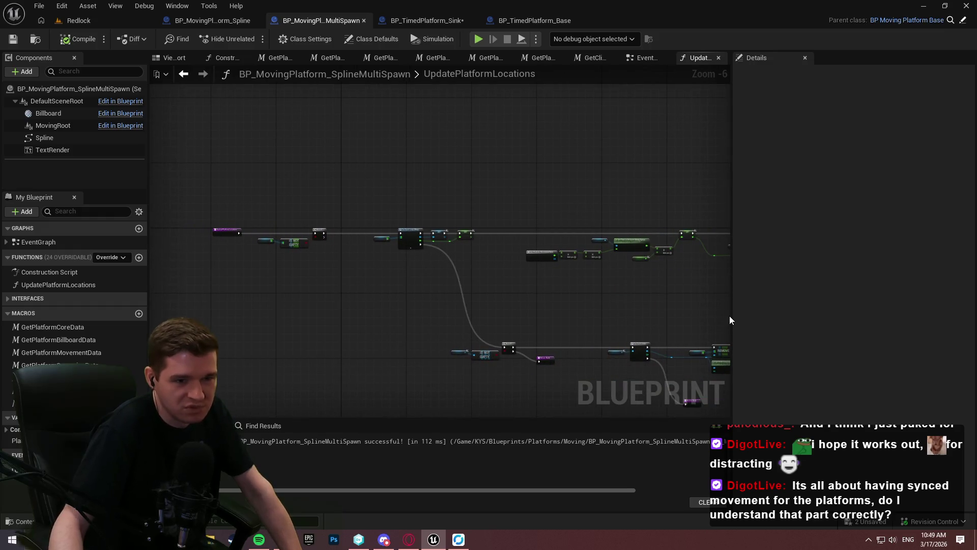
drag(686, 304, 604, 290)
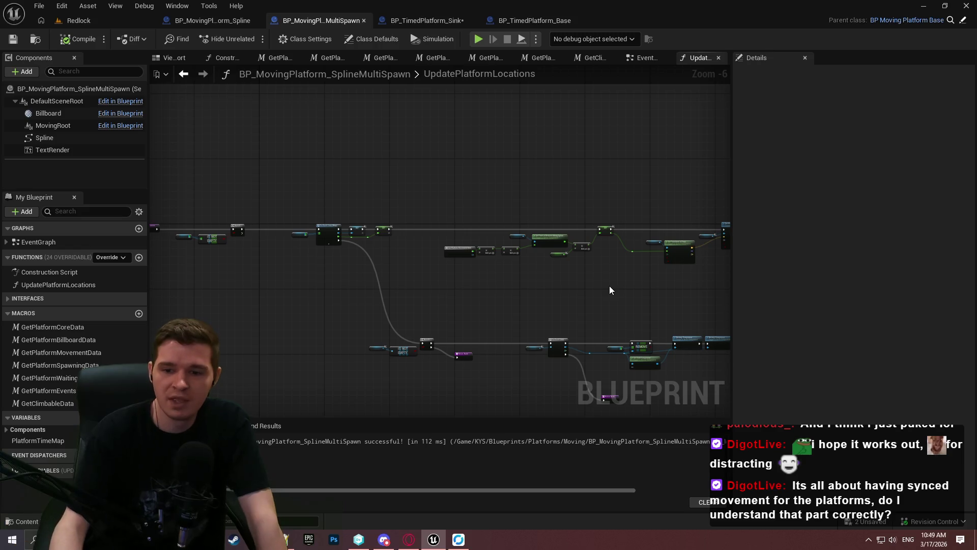
scroll(509, 356, up, 4)
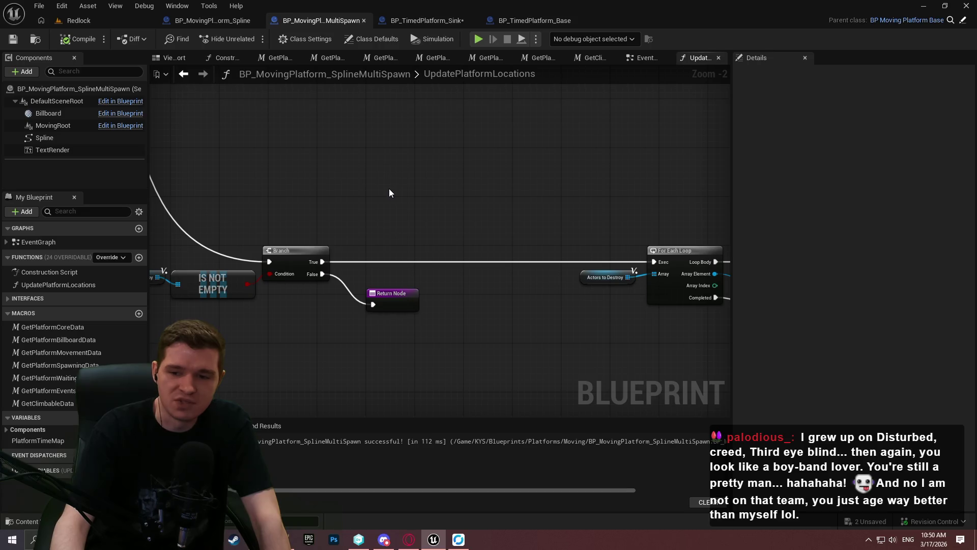
scroll(438, 148, down, 3)
drag(456, 183, 563, 301)
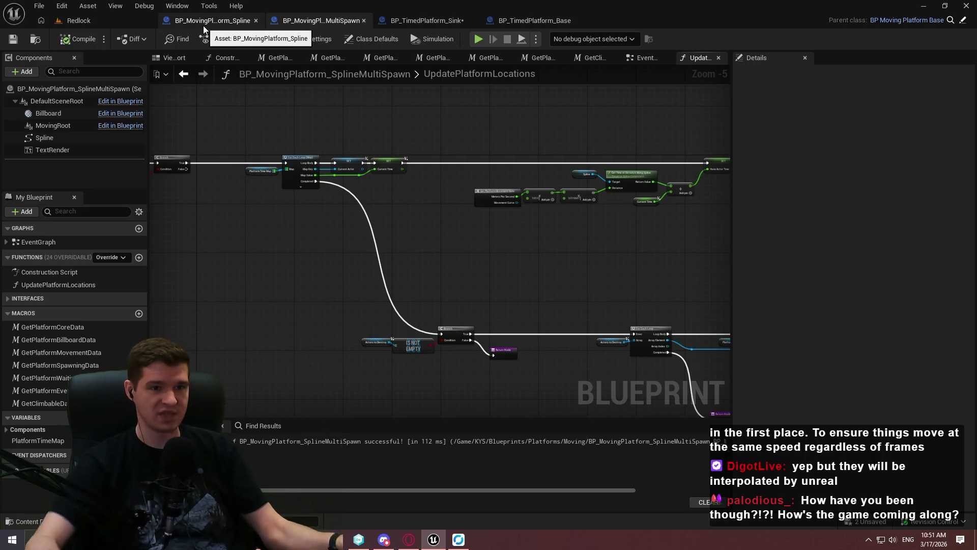
drag(215, 226, 510, 290)
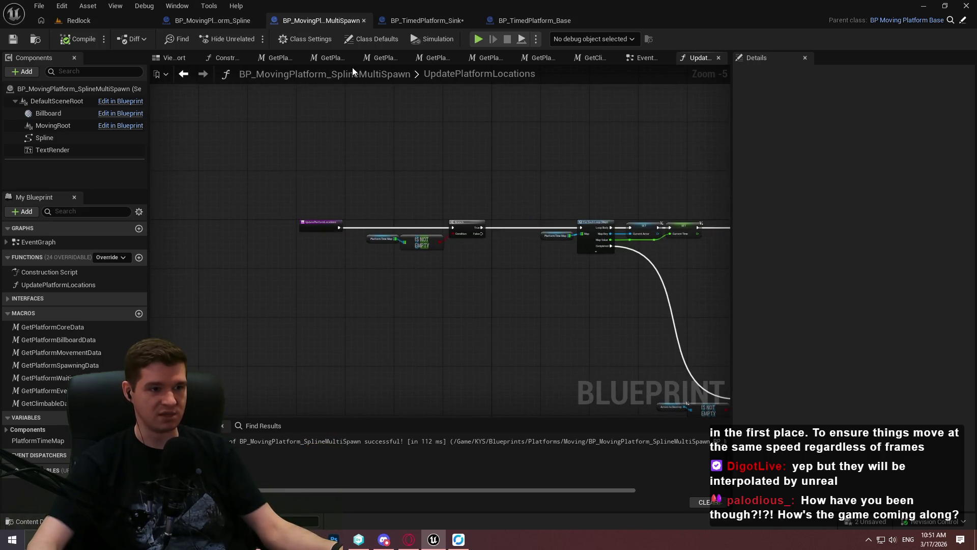
click(359, 38)
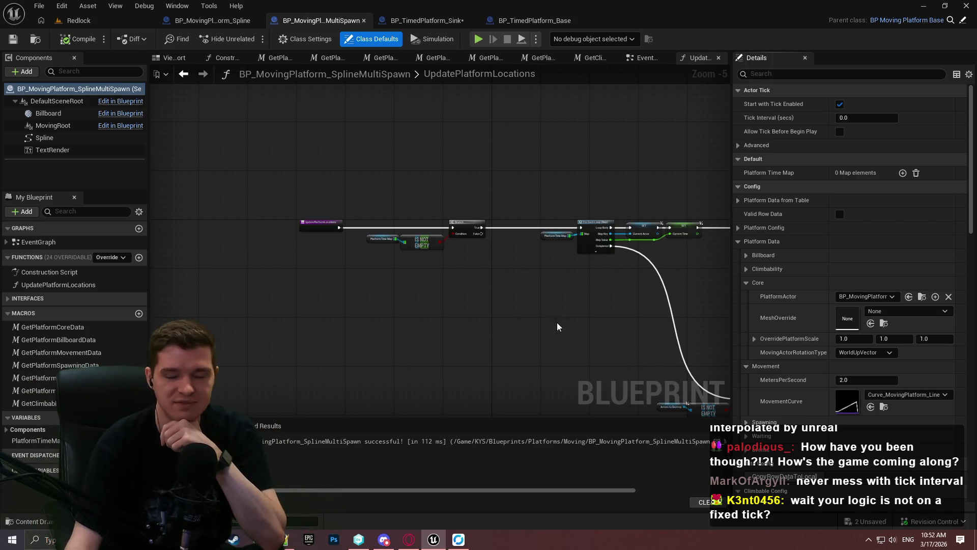
Step: Pan UpdatePlatformLocations between the lower branch, return node and Platform Time Map loop nodes
drag(546, 323, 412, 277)
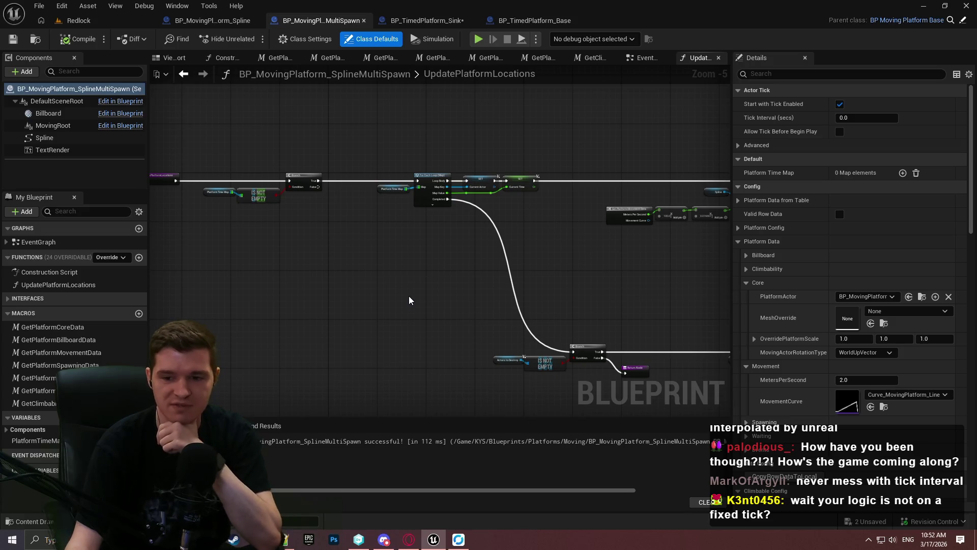
mouse_move(397, 255)
mouse_down()
mouse_move(540, 252)
mouse_move(444, 268)
mouse_move(343, 264)
mouse_move(327, 292)
mouse_move(353, 190)
mouse_move(348, 209)
mouse_up()
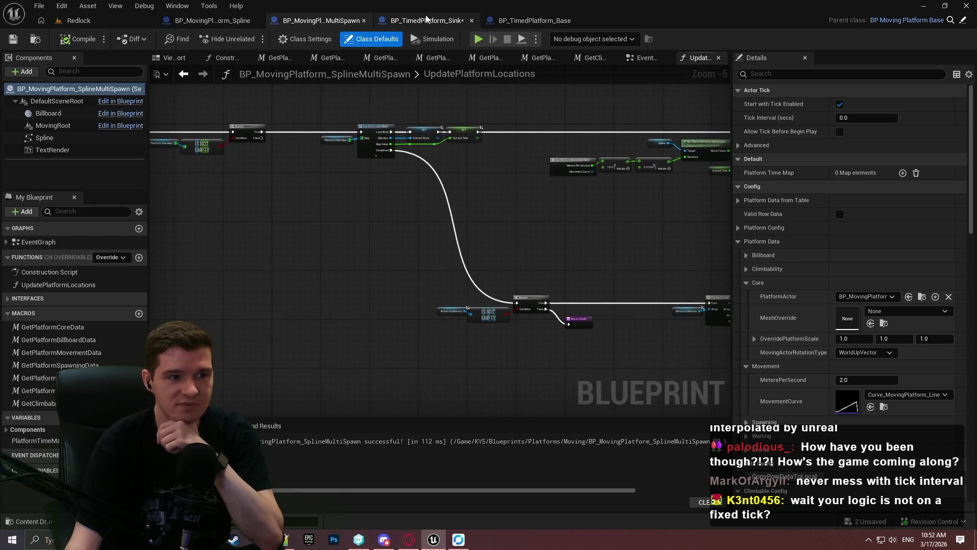
Step: Frame the Sink EventGraph's 'Uses game time' comment box and select it with its nodes
click(426, 19)
drag(546, 164, 704, 168)
scroll(657, 159, up, 3)
scroll(657, 159, down, 2)
mouse_move(626, 131)
mouse_down()
mouse_move(475, 157)
mouse_move(500, 116)
mouse_up()
mouse_move(669, 367)
mouse_down()
mouse_move(446, 234)
mouse_move(179, 149)
mouse_move(320, 137)
mouse_move(261, 193)
mouse_up()
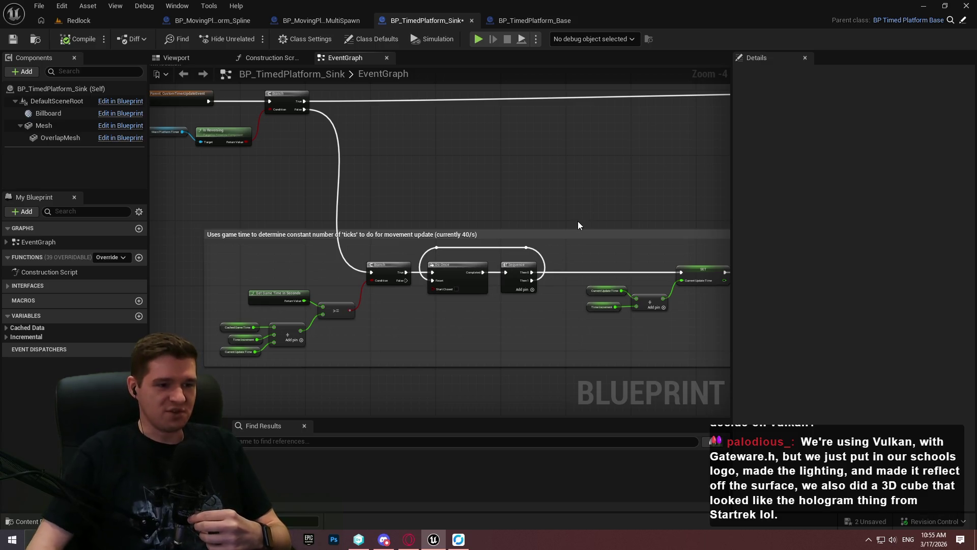
Step: Survey the Sink graph's location-update, initial-cache and lerp-back sections, then return to Redlock
scroll(540, 223, down, 1)
drag(684, 323, 613, 281)
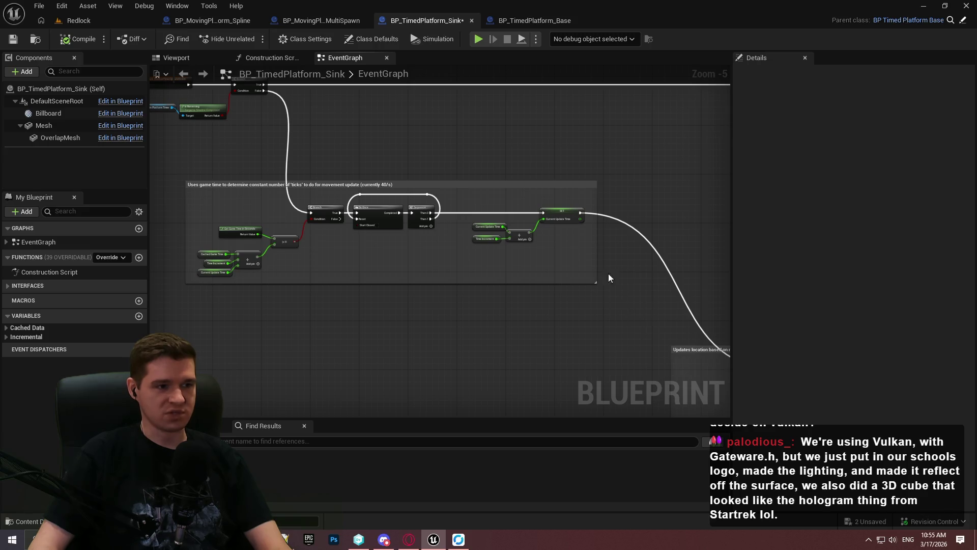
mouse_move(654, 253)
mouse_down()
mouse_move(383, 225)
mouse_move(449, 136)
mouse_move(278, 151)
mouse_move(316, 136)
mouse_move(288, 159)
mouse_move(170, 135)
mouse_move(170, 123)
mouse_move(176, 218)
mouse_move(306, 345)
mouse_move(318, 402)
mouse_move(713, 260)
mouse_move(700, 282)
mouse_up()
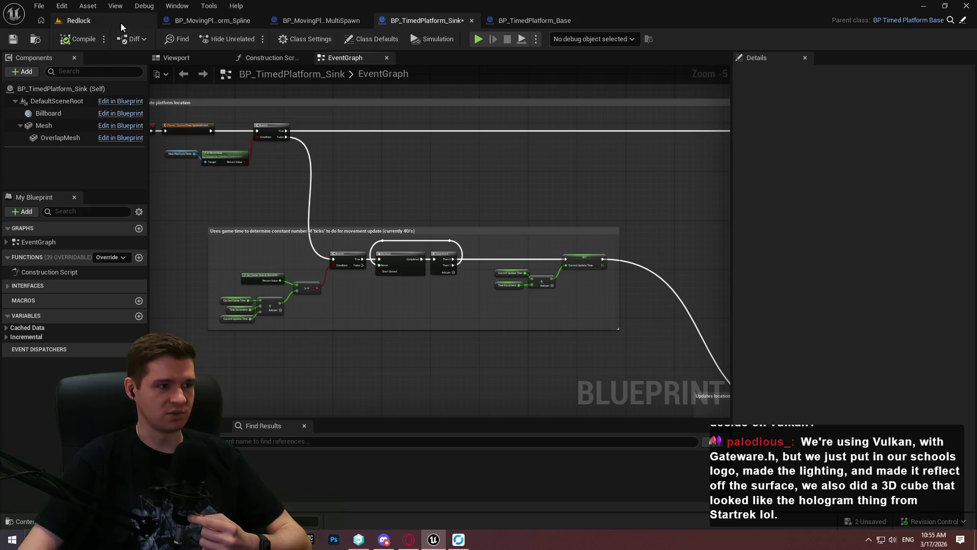
drag(436, 180, 291, 92)
drag(438, 81, 584, 163)
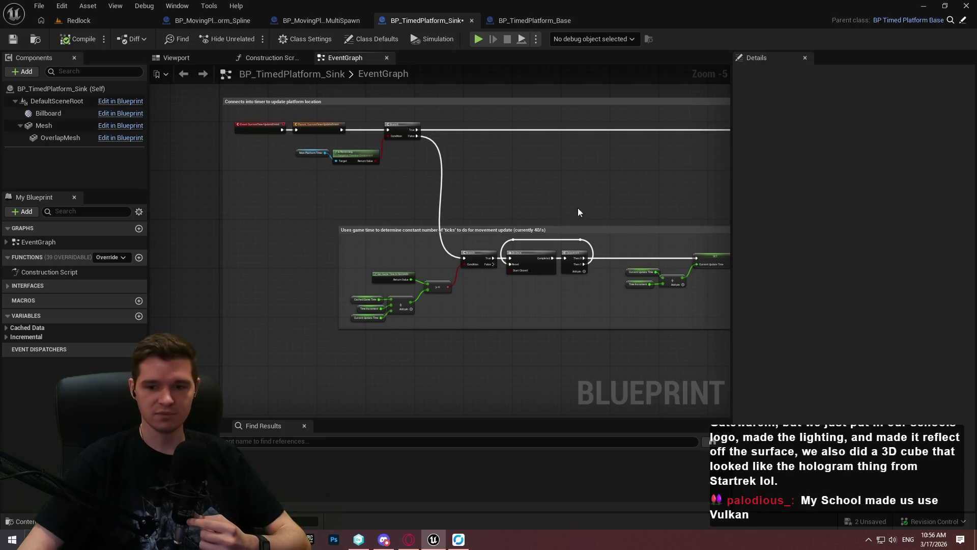
click(121, 21)
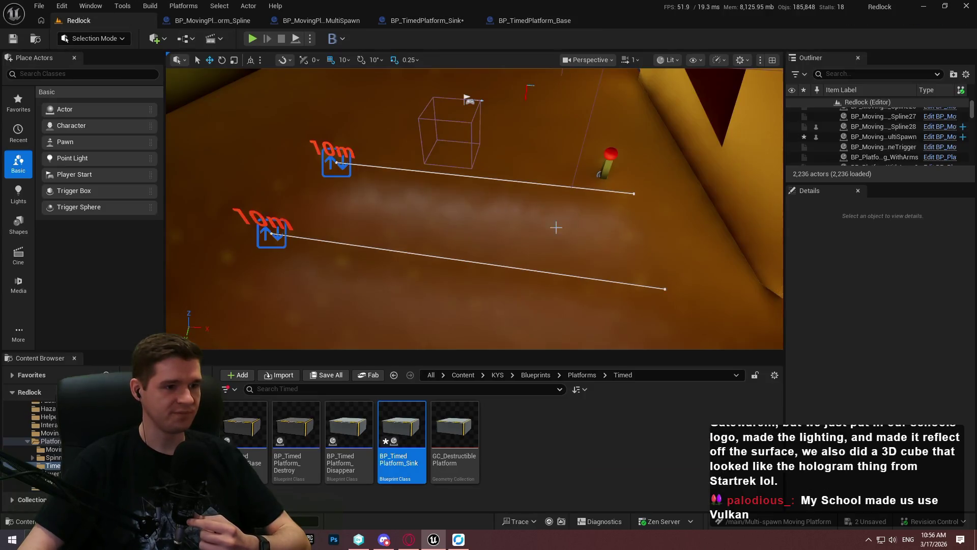
key(alt+p)
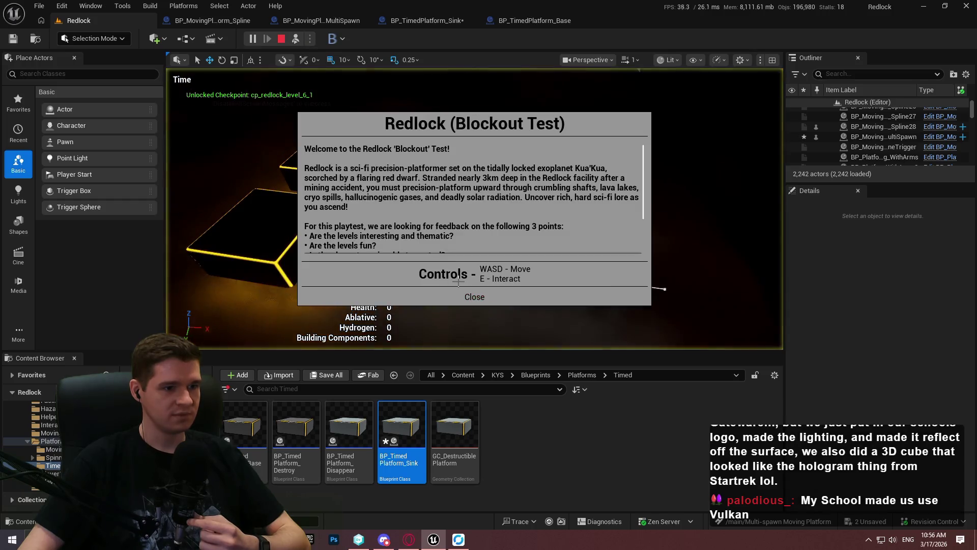
click(476, 295)
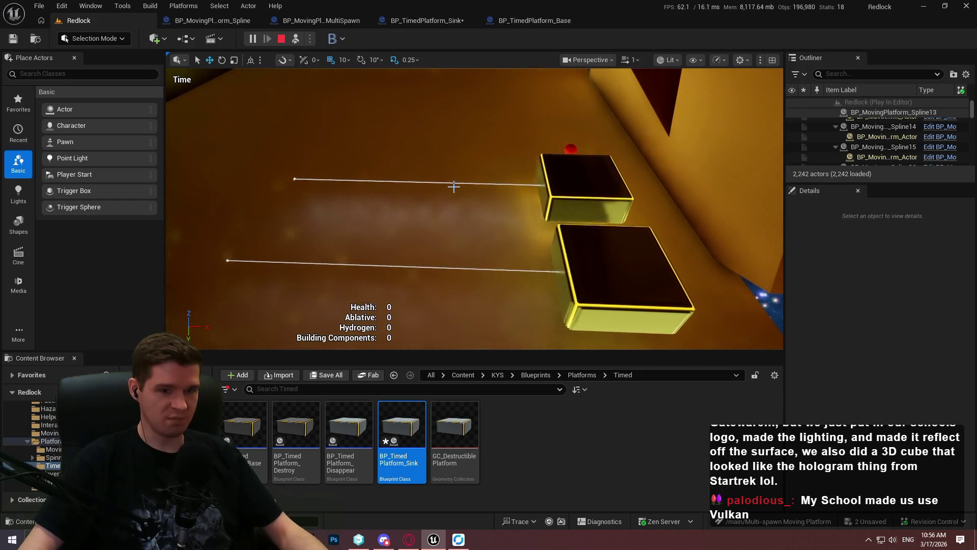
key(Escape)
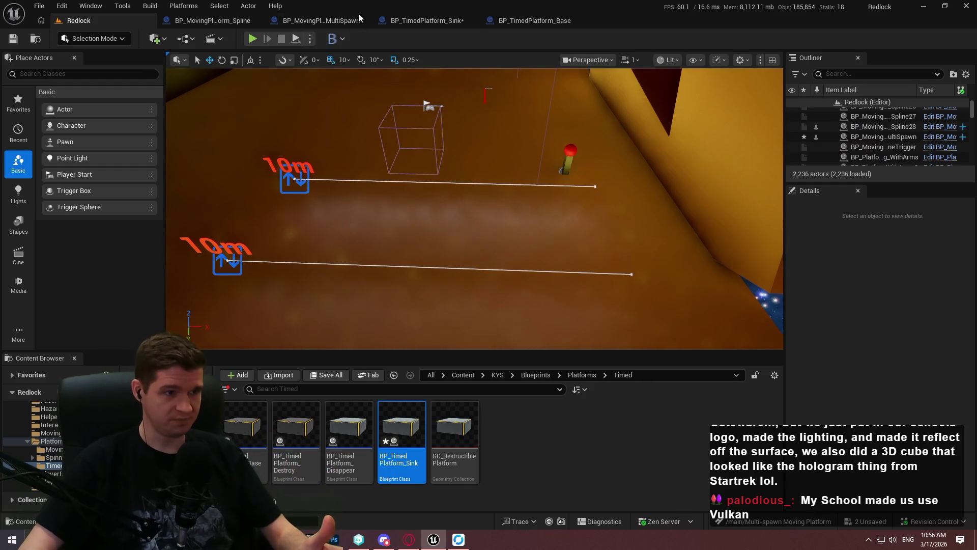
Step: Look over the Sink graph's location-update section, then close the Sink and Base blueprints
click(439, 26)
mouse_move(550, 116)
mouse_down()
mouse_move(471, 170)
mouse_move(718, 148)
mouse_move(258, 162)
mouse_up()
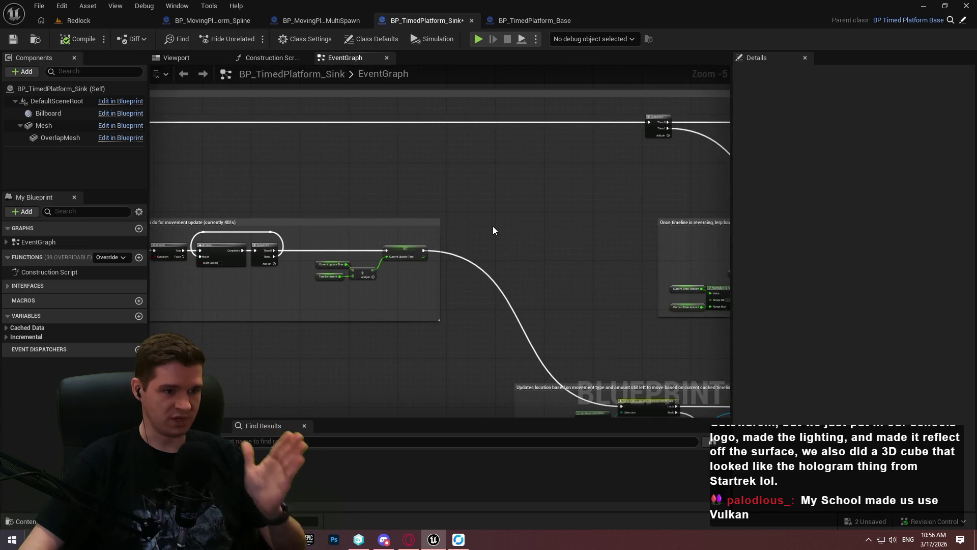
mouse_move(478, 227)
mouse_down()
mouse_move(640, 270)
mouse_move(793, 467)
mouse_up()
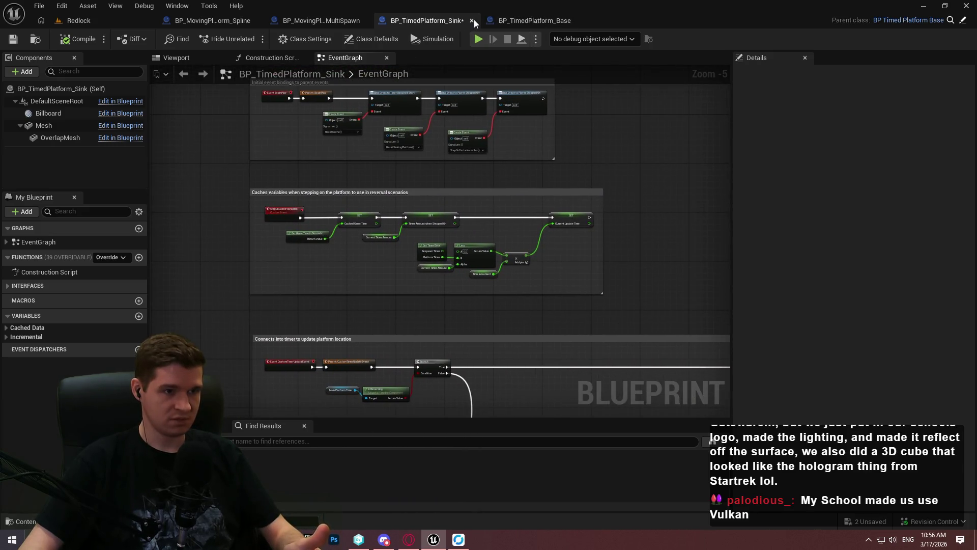
click(472, 20)
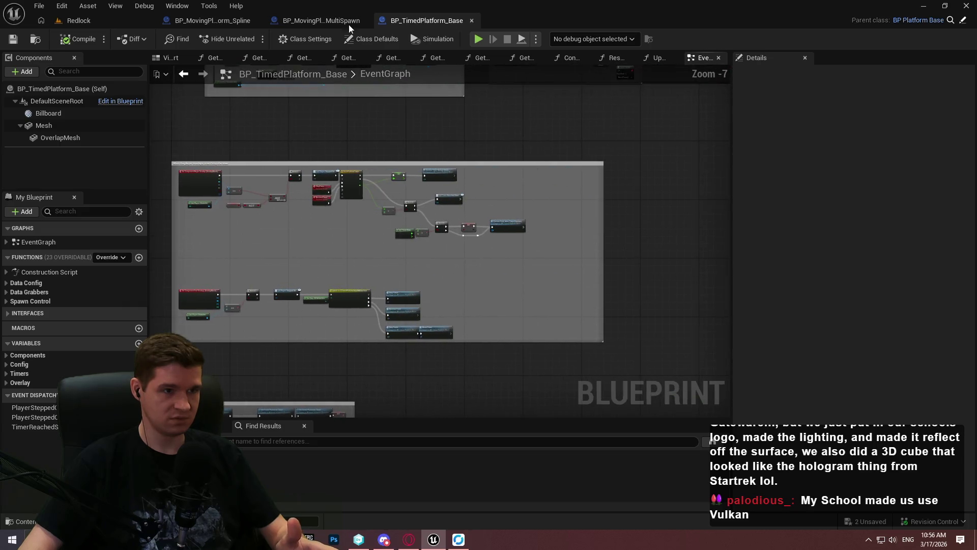
click(472, 20)
Step: Frame the entry, Branch and SET New Actor Time nodes, then add a MultiSpawn variable
scroll(414, 194, down, 5)
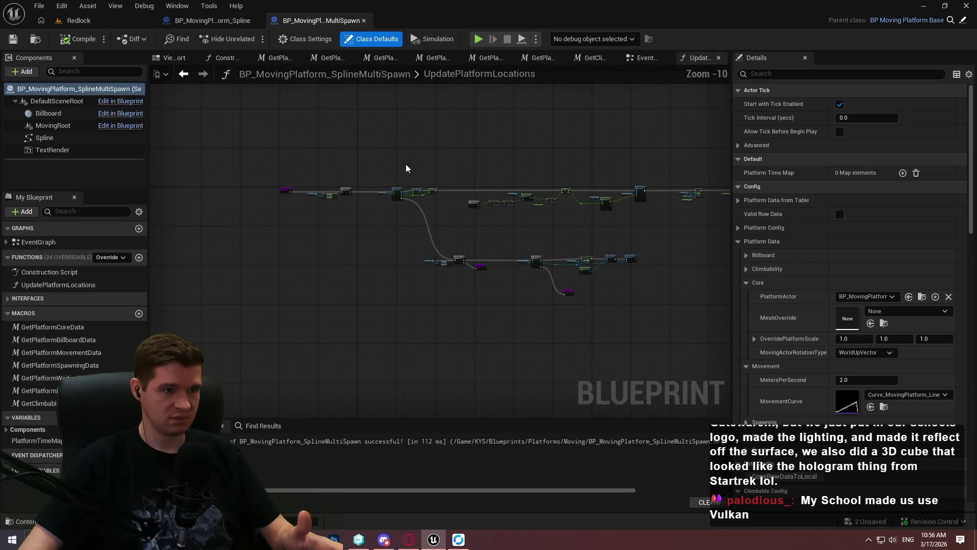
scroll(530, 244, up, 6)
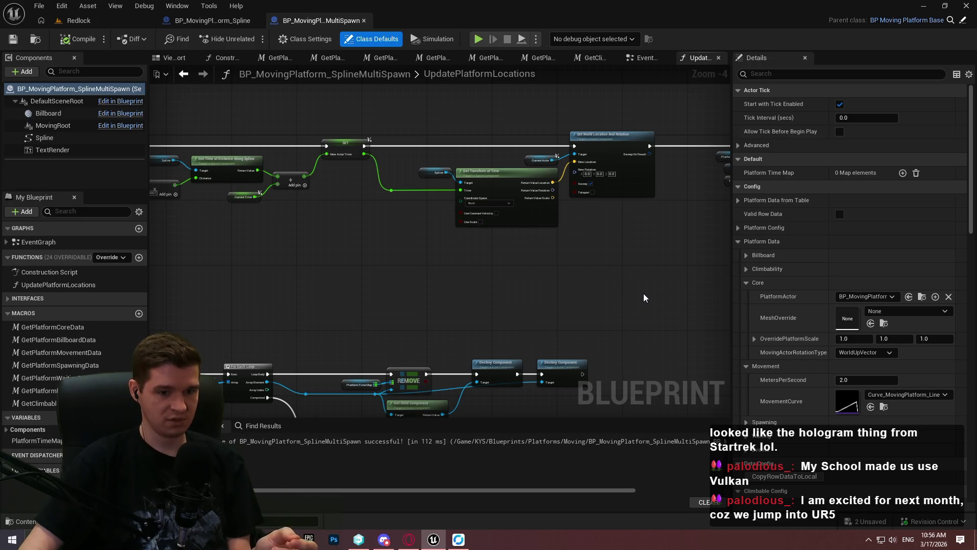
mouse_move(637, 280)
mouse_down()
mouse_move(626, 256)
mouse_move(630, 264)
mouse_move(582, 290)
mouse_move(539, 301)
mouse_move(552, 268)
mouse_move(543, 270)
mouse_up()
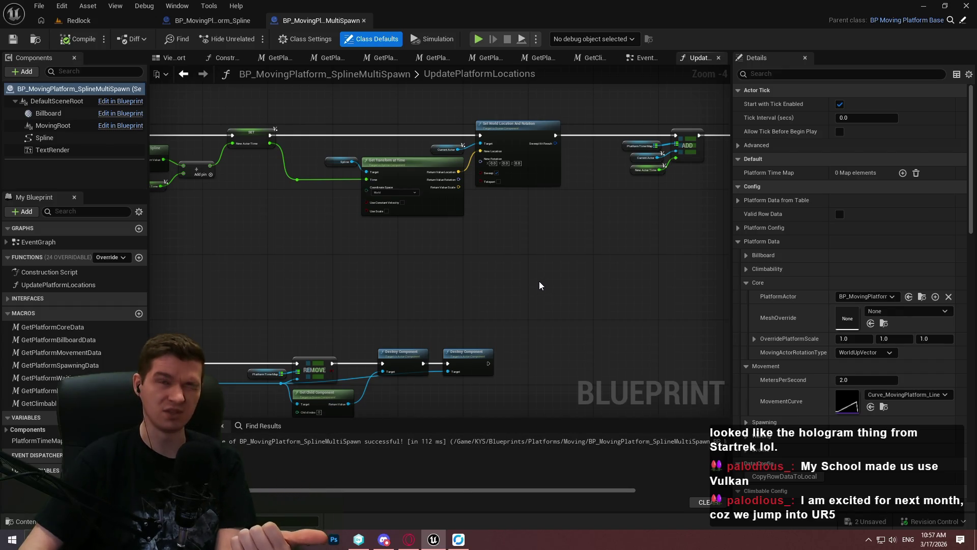
scroll(419, 134, up, 3)
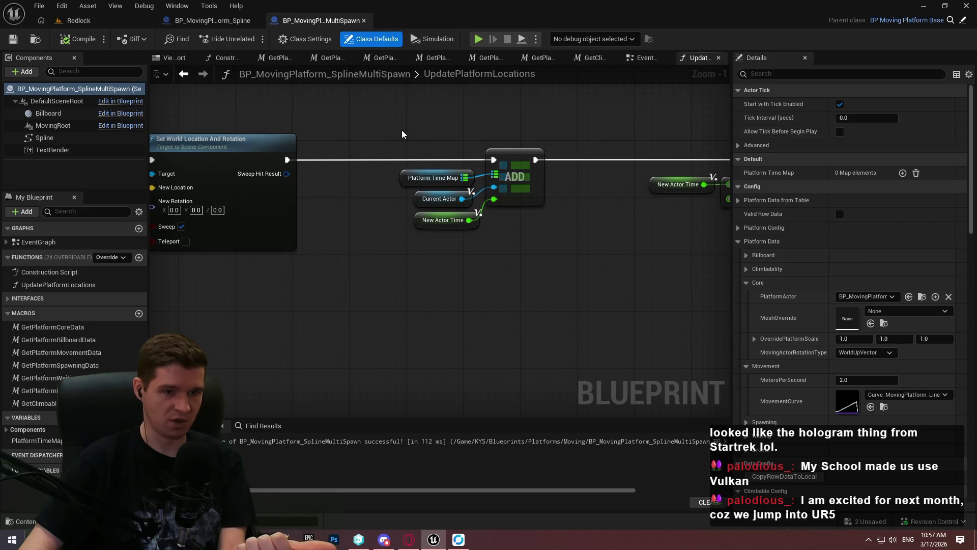
mouse_move(269, 335)
mouse_down()
mouse_move(433, 387)
mouse_move(413, 393)
mouse_move(152, 357)
mouse_up()
mouse_move(560, 330)
mouse_down()
mouse_move(236, 240)
mouse_move(163, 232)
mouse_up()
click(139, 417)
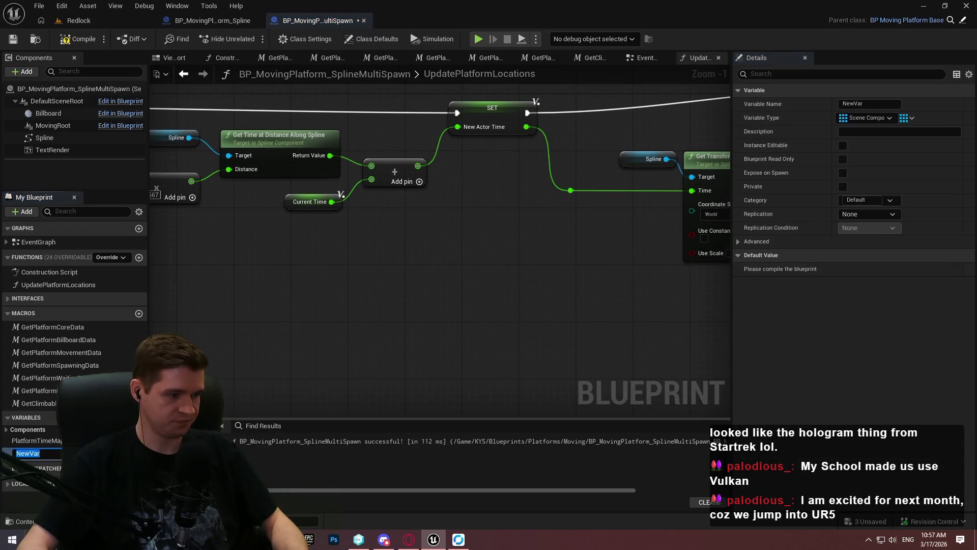
Step: Name the variable LeaderComponent as a single Scene Component reference
text(LeaderCompone)
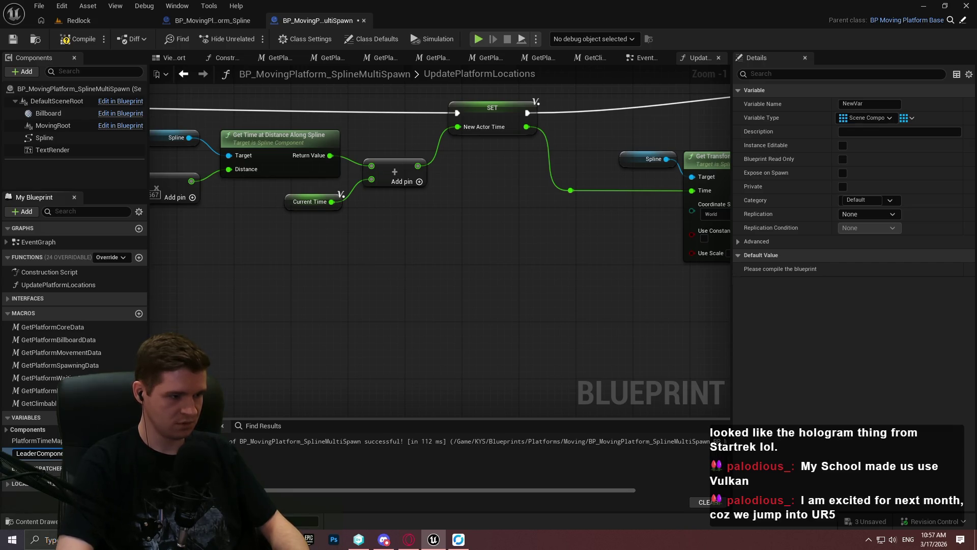
key(Return)
click(133, 453)
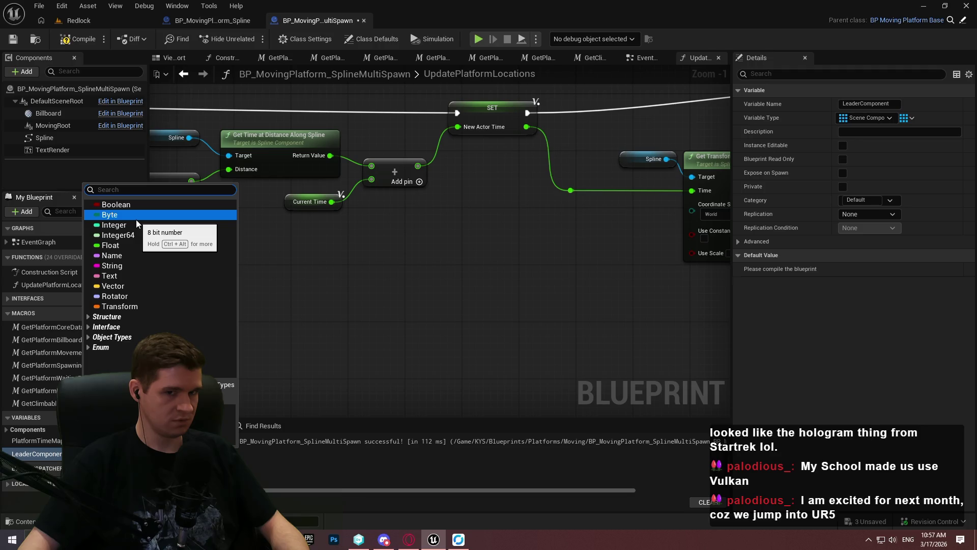
click(906, 118)
click(906, 118)
click(894, 135)
Step: Compile and save the MultiSpawn blueprint, then show its EventGraph
click(80, 39)
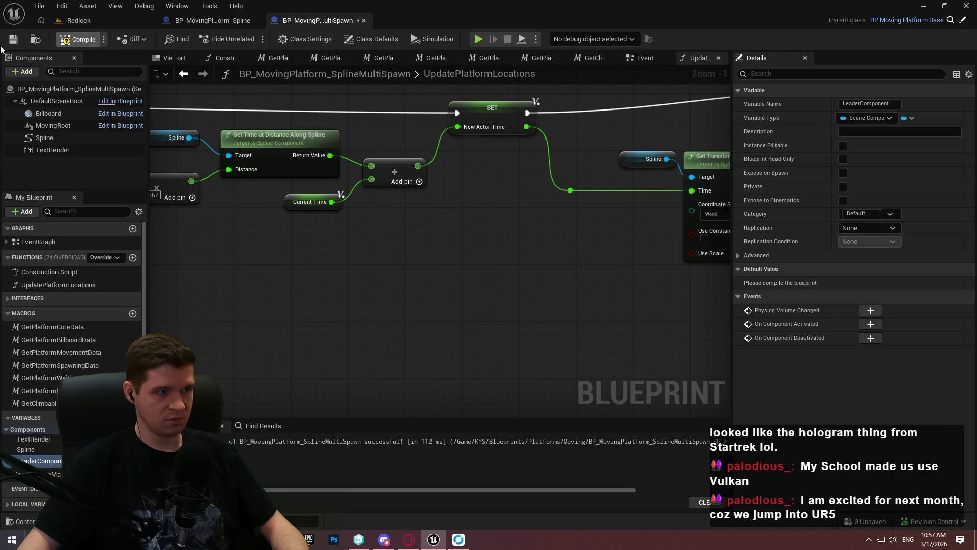
key(ctrl+s)
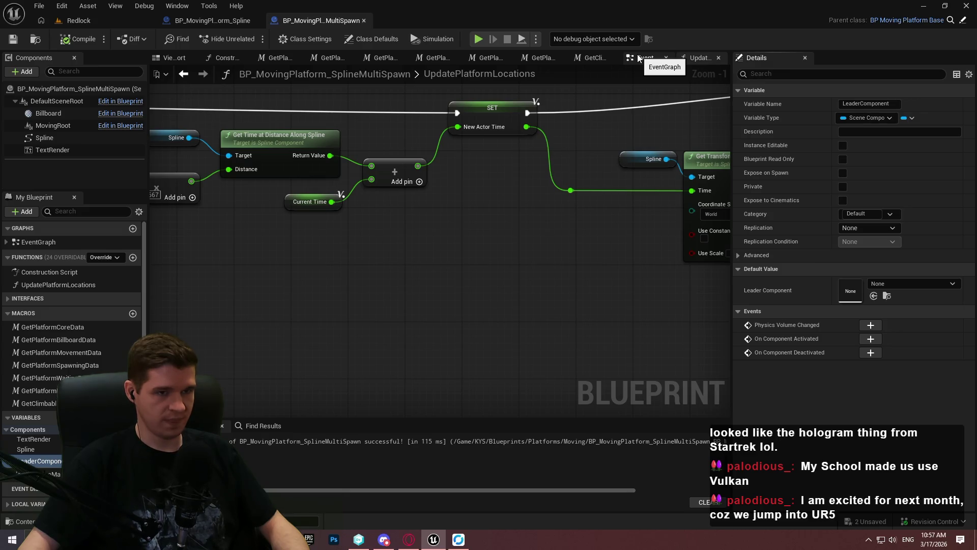
click(638, 58)
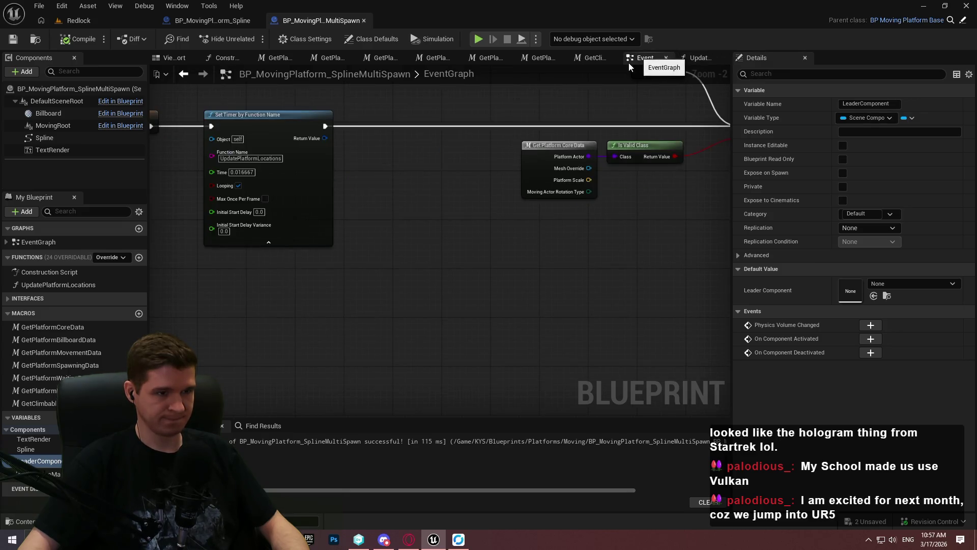
Step: Break the Respawn custom event's execution wire to the Branch node
mouse_move(390, 133)
mouse_down()
mouse_move(429, 168)
mouse_move(192, 206)
mouse_move(32, 215)
mouse_up()
drag(723, 91, 566, 176)
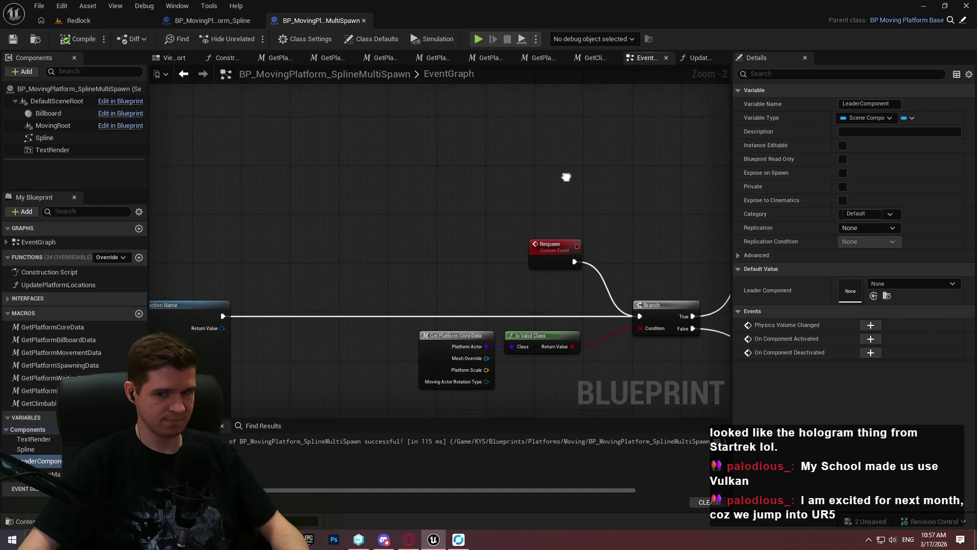
scroll(575, 184, down, 4)
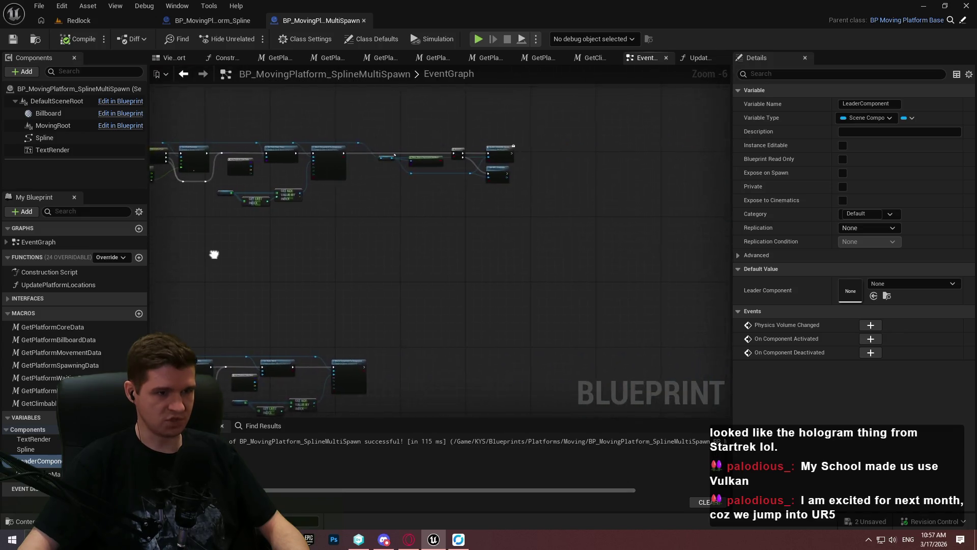
scroll(654, 310, down, 4)
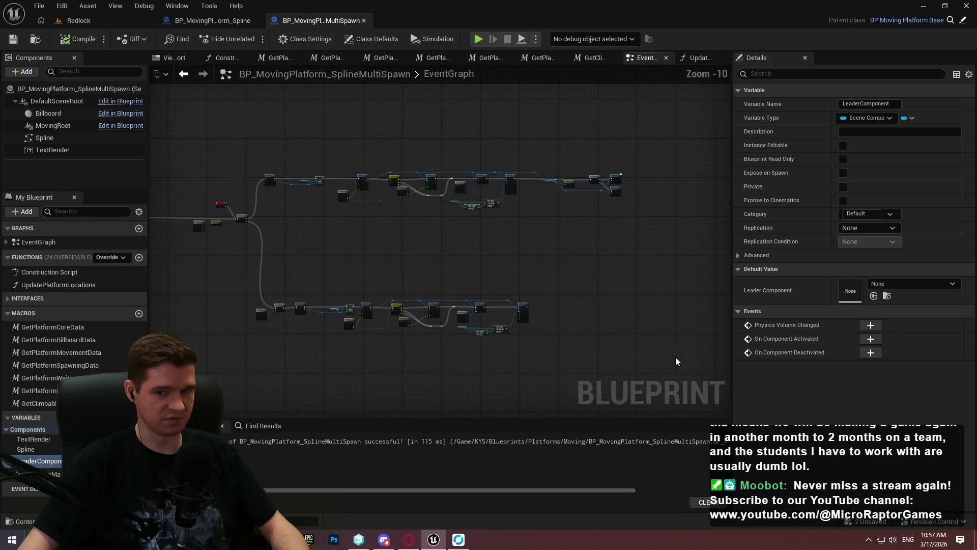
mouse_move(362, 231)
mouse_down()
mouse_move(225, 153)
mouse_move(191, 155)
mouse_up()
scroll(190, 168, up, 5)
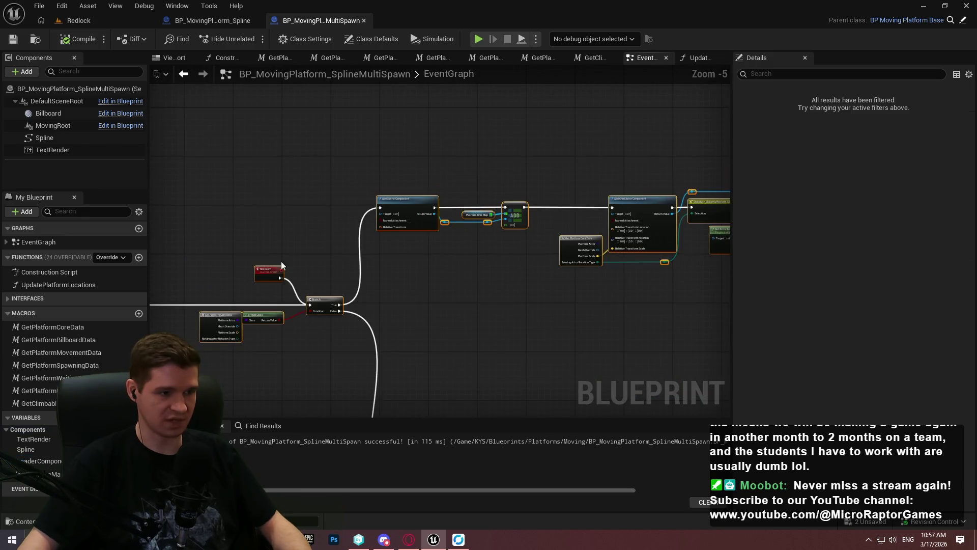
click(303, 272)
alt+click(280, 277)
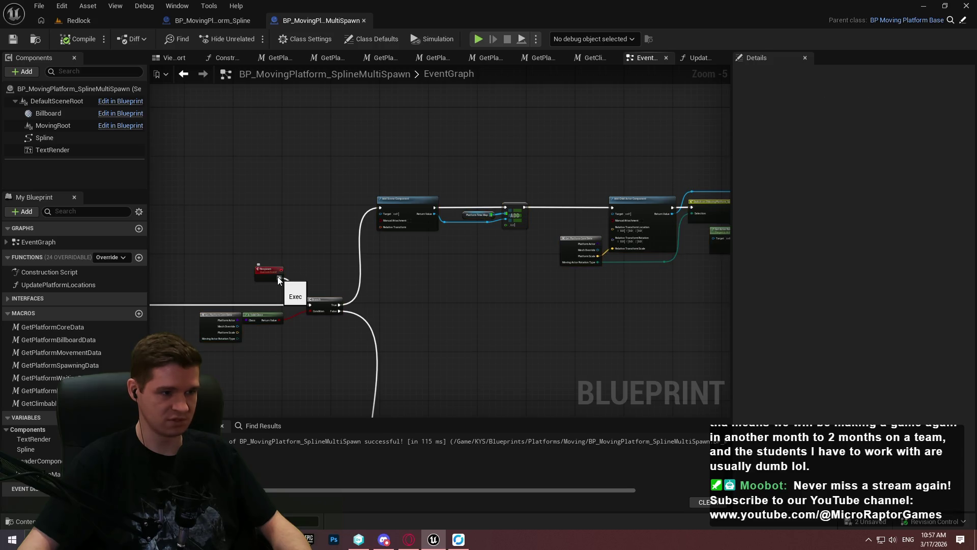
Step: Select the spawning nodes around Add Scene Component for collapsing
click(260, 268)
scroll(302, 247, down, 5)
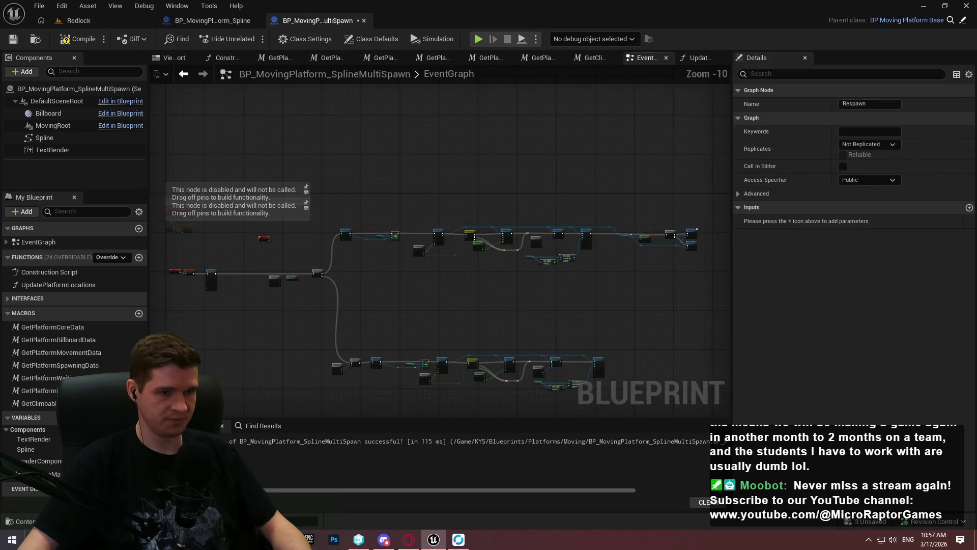
mouse_move(654, 370)
mouse_down()
mouse_move(168, 148)
mouse_move(166, 135)
mouse_up()
scroll(176, 159, up, 9)
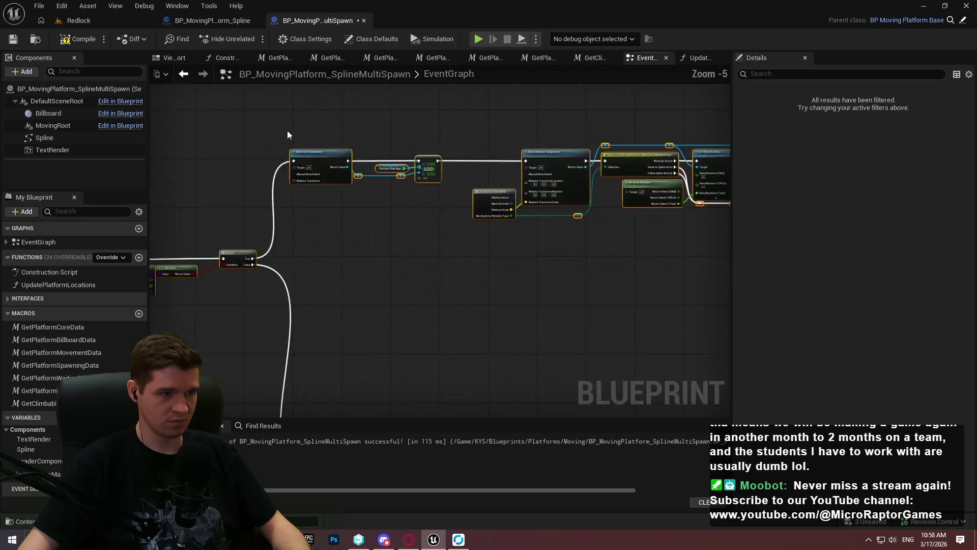
right_click(316, 175)
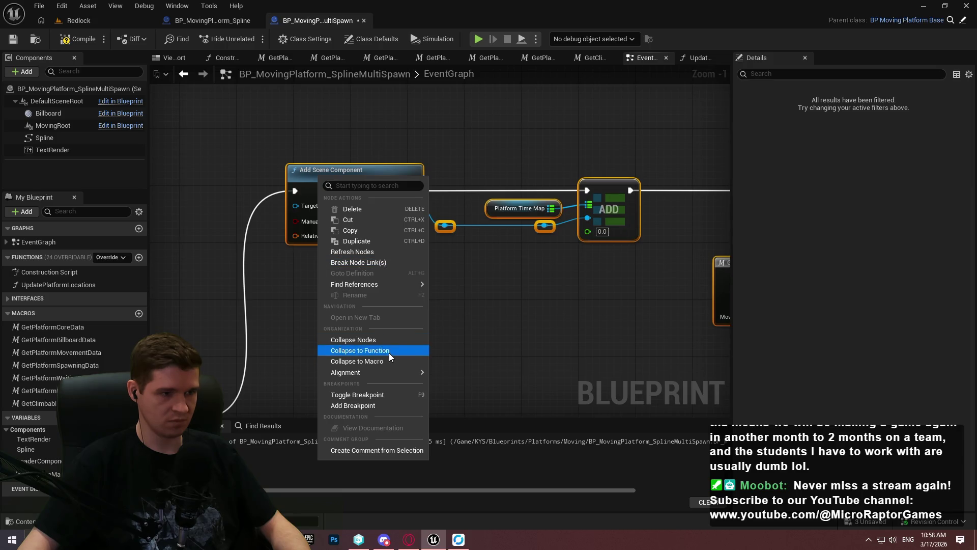
Step: Collapse the selected nodes into a new function named SpawnPlatform and open its graph
click(389, 352)
text(SpawnPl)
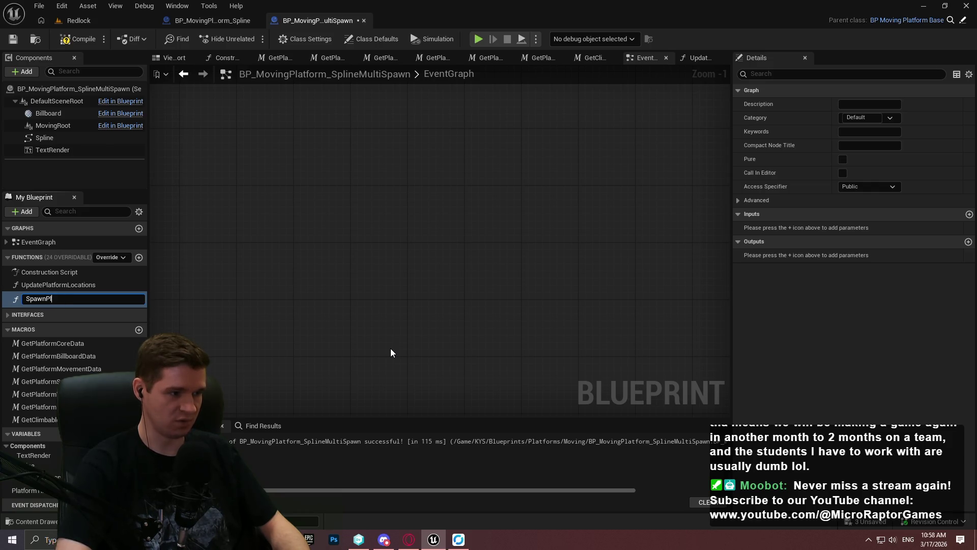
text(atform)
key(Return)
double_click(35, 298)
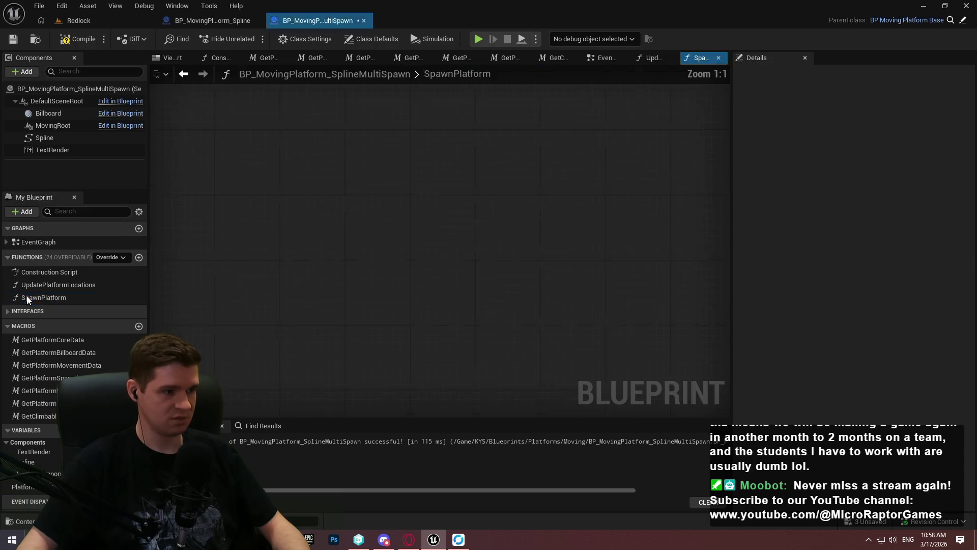
scroll(181, 223, up, 6)
mouse_move(181, 223)
mouse_down()
mouse_move(526, 311)
mouse_move(372, 183)
mouse_up()
drag(258, 246, 296, 262)
click(309, 319)
Step: Add a Boolean input named bIsLeader to the SpawnPlatform entry node
scroll(321, 303, up, 3)
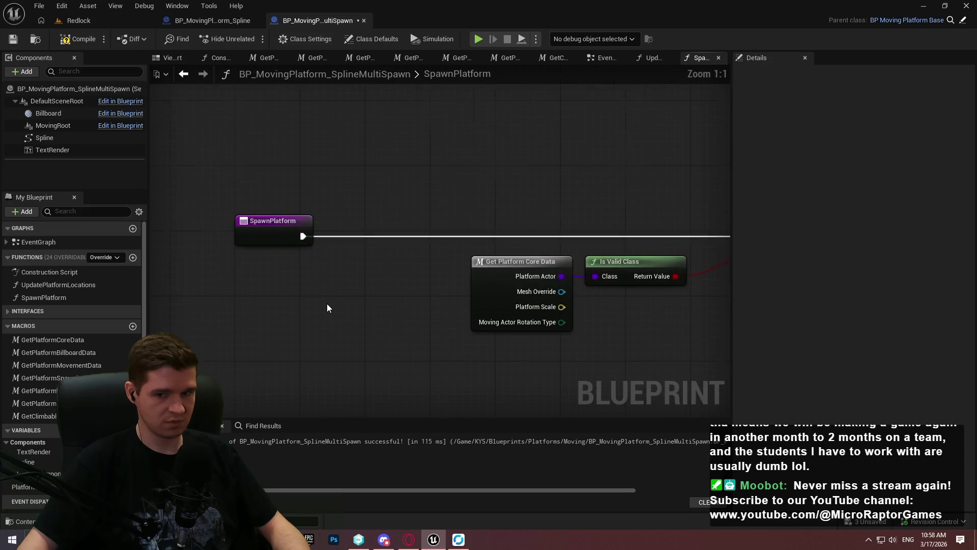
scroll(326, 303, down, 3)
right_click(344, 314)
click(291, 249)
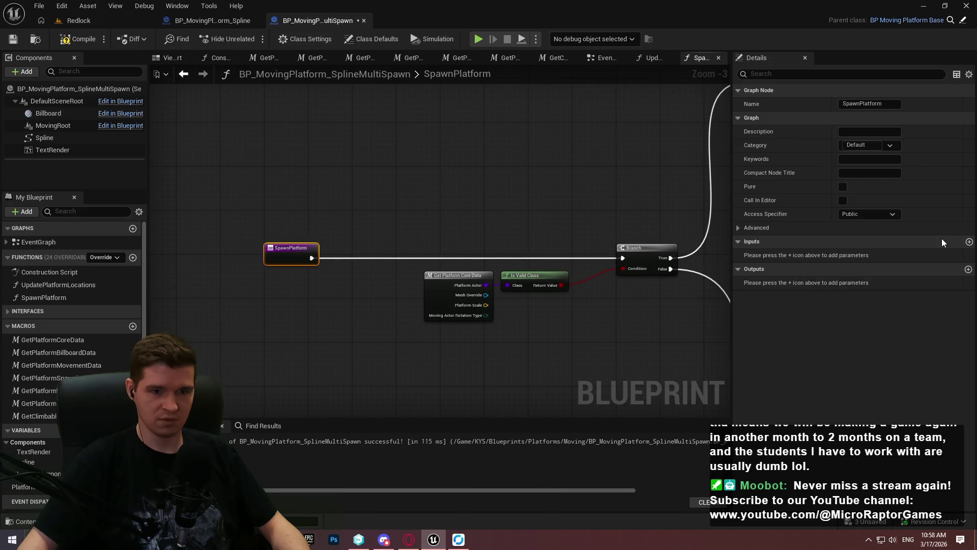
click(968, 241)
text(bl)
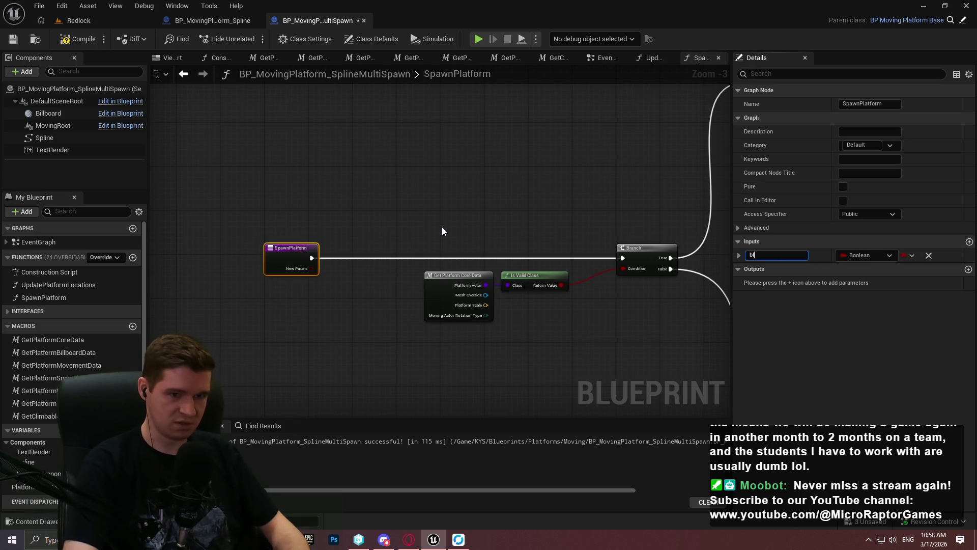
text(er)
key(Return)
Step: Add a Sequence node after the function entry and line the two nodes up
scroll(441, 227, down, 6)
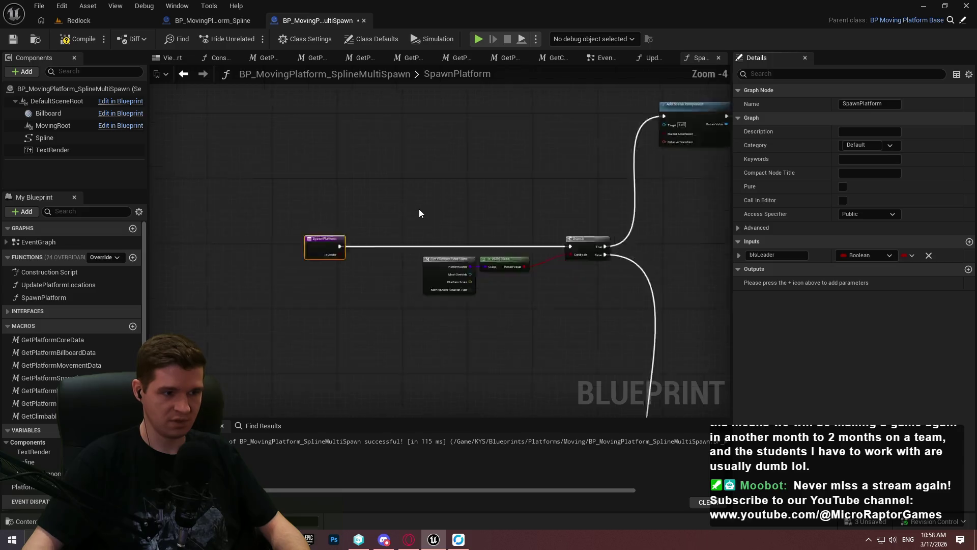
scroll(244, 193, up, 8)
drag(270, 212, 293, 203)
text(seq)
click(341, 249)
mouse_move(224, 199)
mouse_down()
mouse_move(142, 202)
mouse_move(148, 210)
mouse_up()
drag(448, 213, 304, 214)
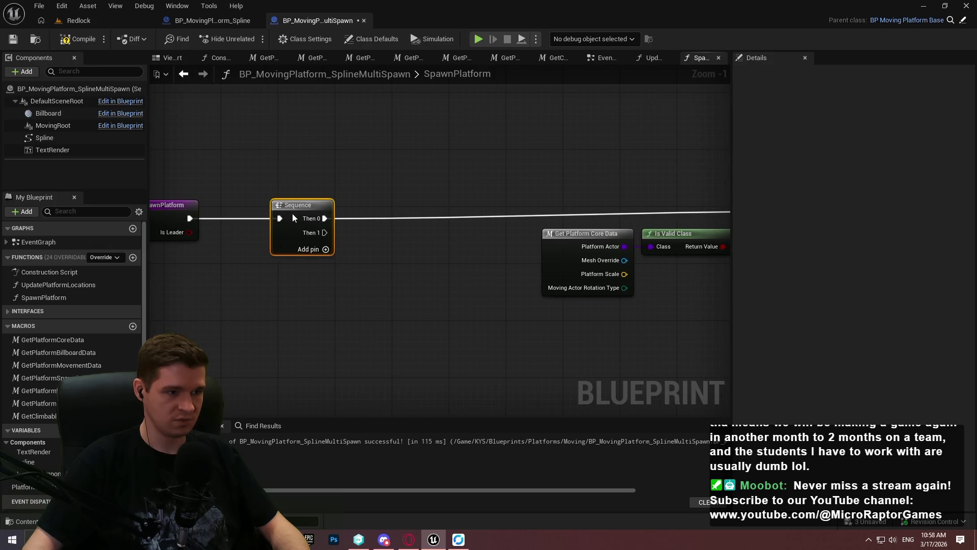
drag(438, 324, 240, 219)
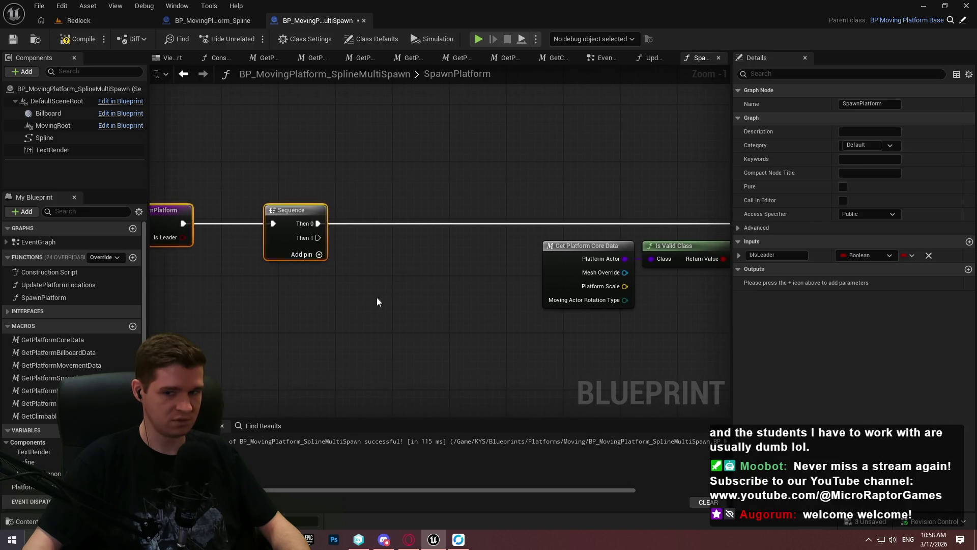
Step: Place an Is Leader getter in the SpawnPlatform graph
drag(381, 292, 455, 176)
scroll(456, 178, down, 2)
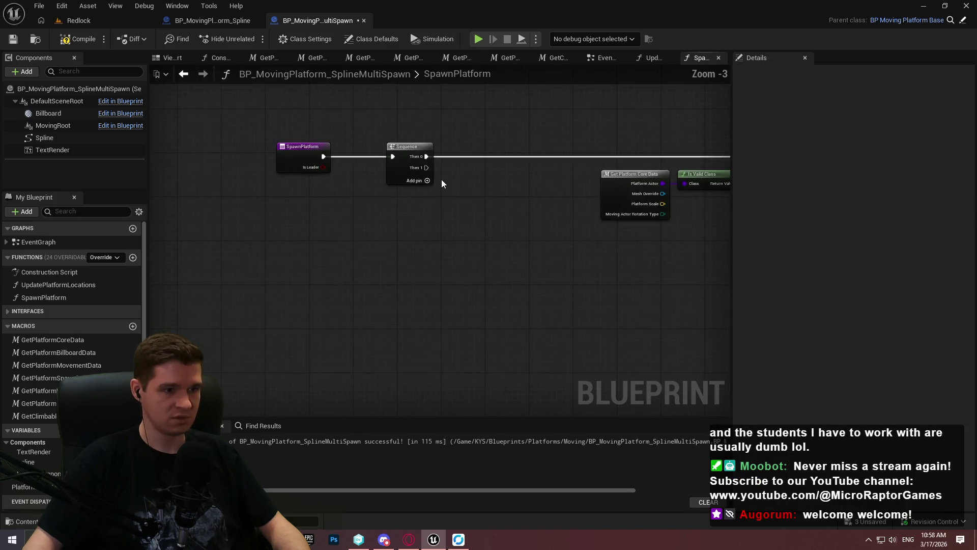
right_click(372, 265)
text(is leader)
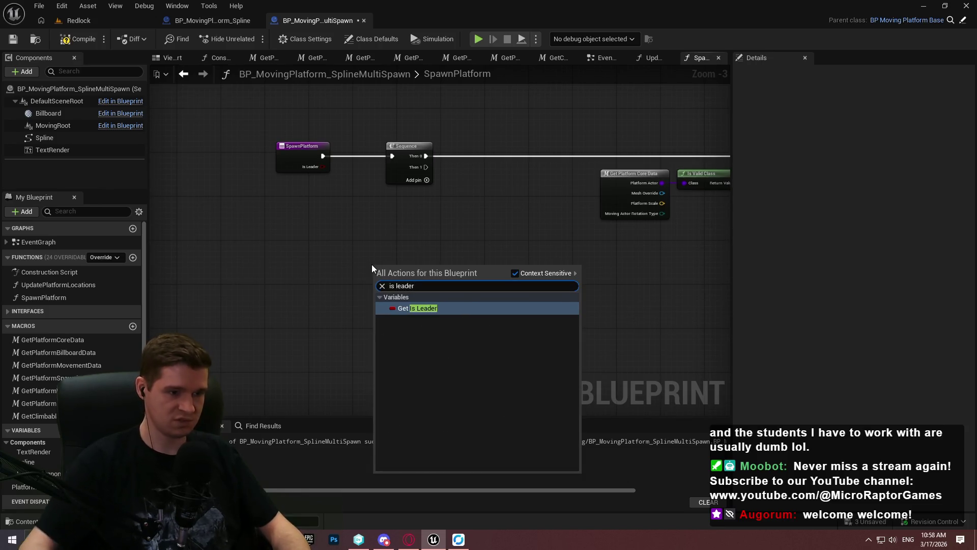
click(441, 307)
Step: Add a SET Leader Component node from the LeaderComponent variable
scroll(423, 258, up, 2)
drag(254, 479, 463, 224)
click(460, 202)
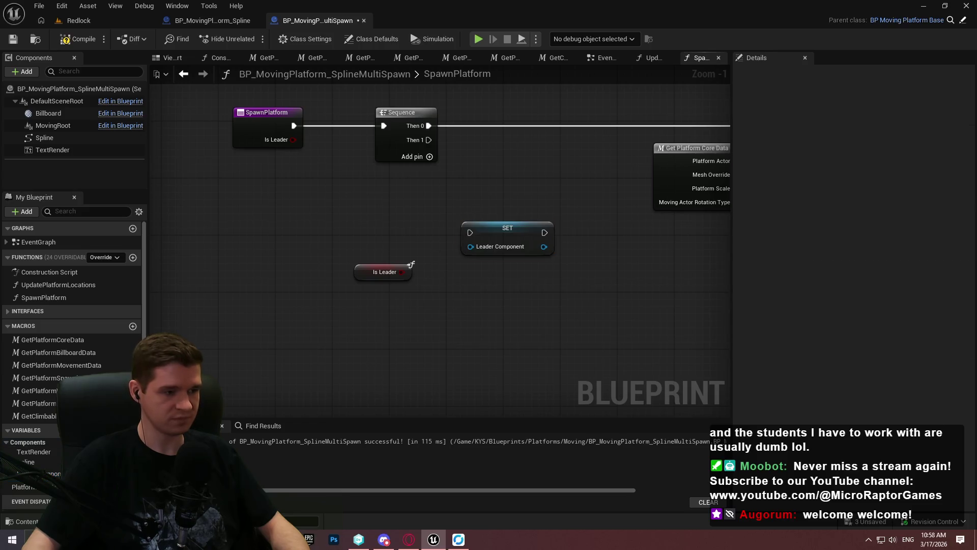
mouse_move(426, 186)
mouse_down()
mouse_move(321, 291)
mouse_move(645, 338)
mouse_move(285, 336)
mouse_move(441, 290)
mouse_move(255, 303)
mouse_move(407, 306)
mouse_move(265, 311)
mouse_move(514, 290)
mouse_up()
mouse_move(203, 254)
mouse_down()
mouse_move(497, 257)
mouse_move(367, 274)
mouse_move(419, 153)
mouse_up()
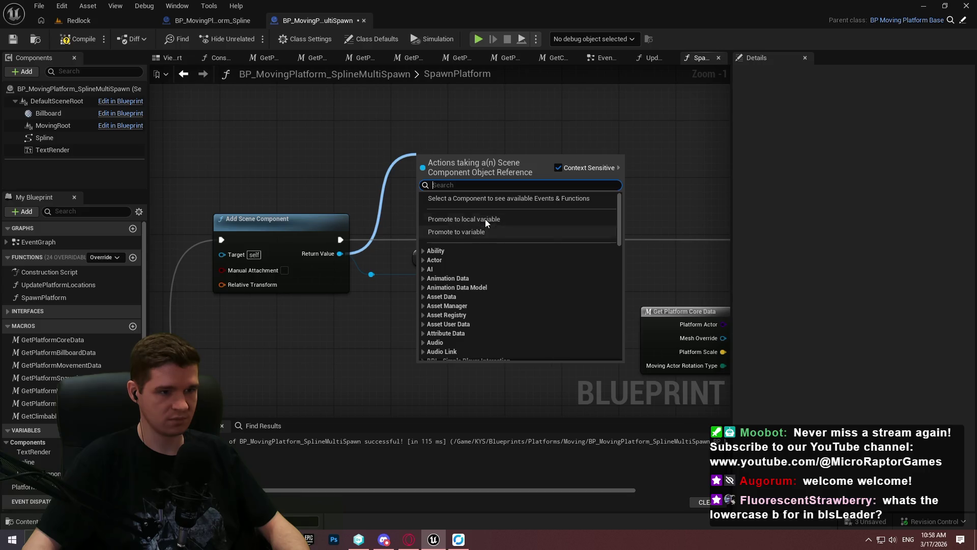
Step: Promote Add Scene Component's Return Value to a local variable named SpawnedBaseComponent
click(485, 216)
text(Base)
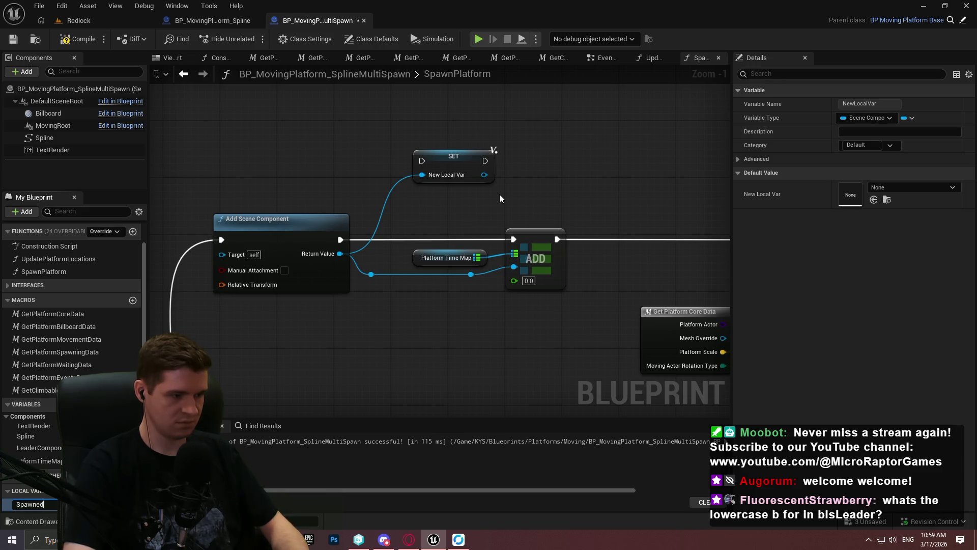
key(Return)
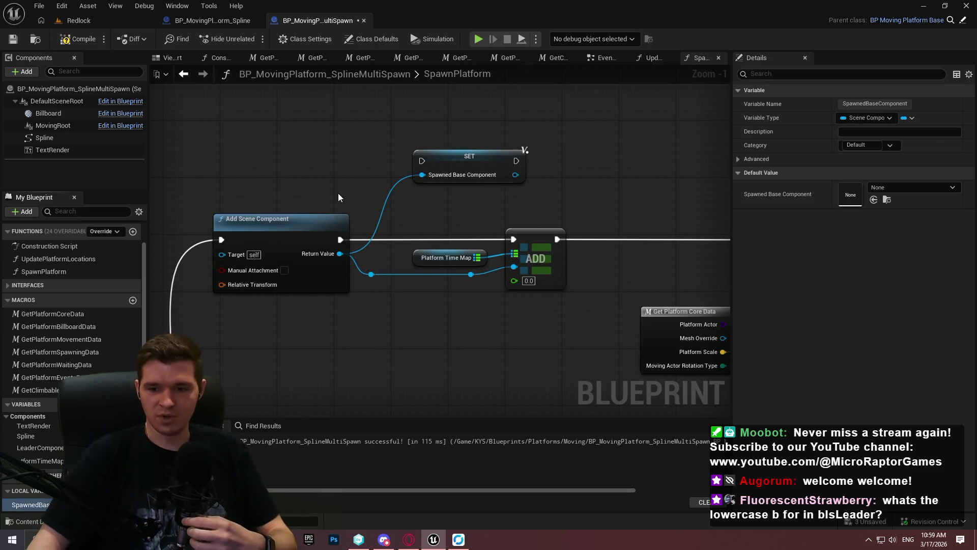
Step: Wire the SET SpawnedBaseComponent node's execution between Add Scene Component and ADD
drag(422, 161, 341, 239)
drag(457, 157, 424, 179)
drag(481, 190, 511, 236)
mouse_move(477, 296)
mouse_down()
mouse_move(370, 258)
mouse_move(419, 267)
mouse_move(419, 283)
mouse_up()
mouse_move(415, 193)
mouse_down()
mouse_move(405, 249)
mouse_move(413, 234)
mouse_up()
Step: Nudge the Platform Time Map node left and bring up the Hungarian Notation search
click(494, 311)
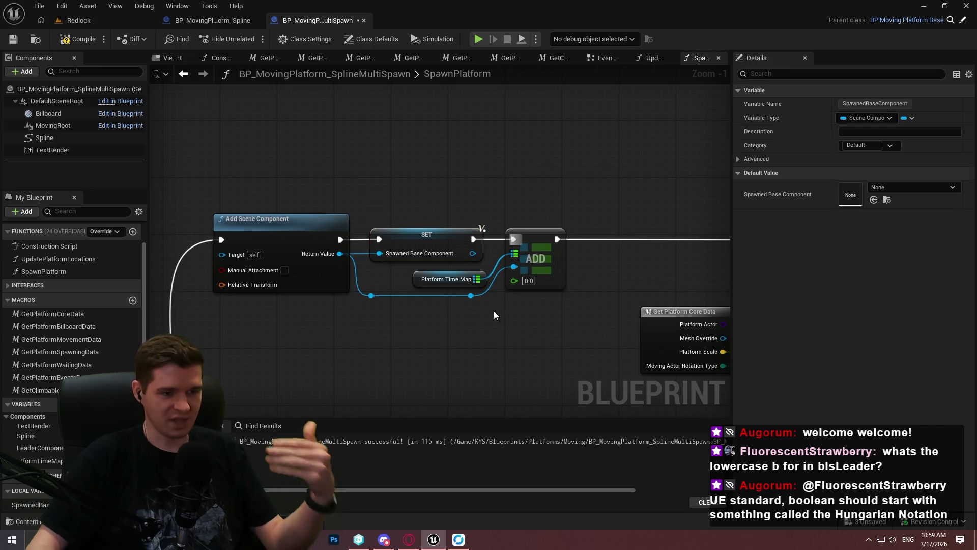
click(482, 278)
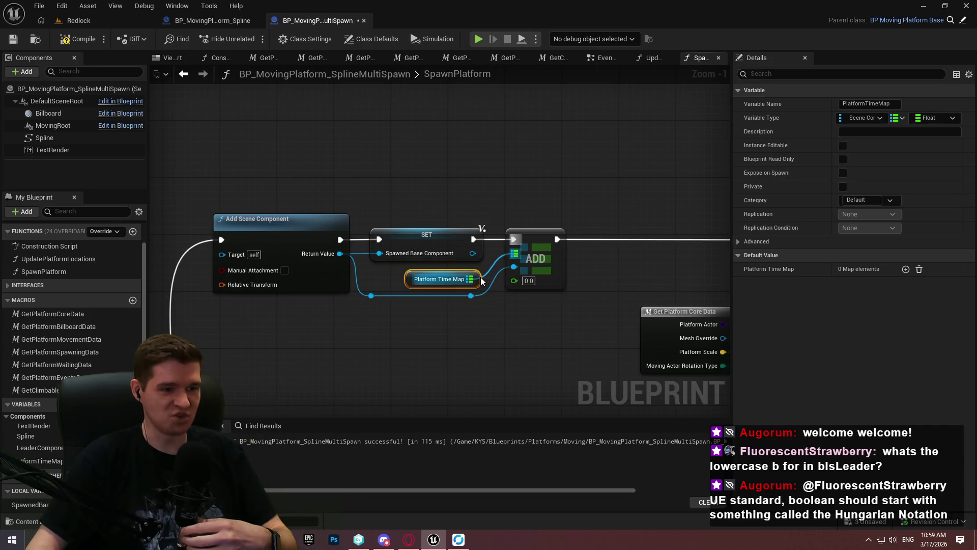
drag(481, 286, 474, 285)
click(471, 320)
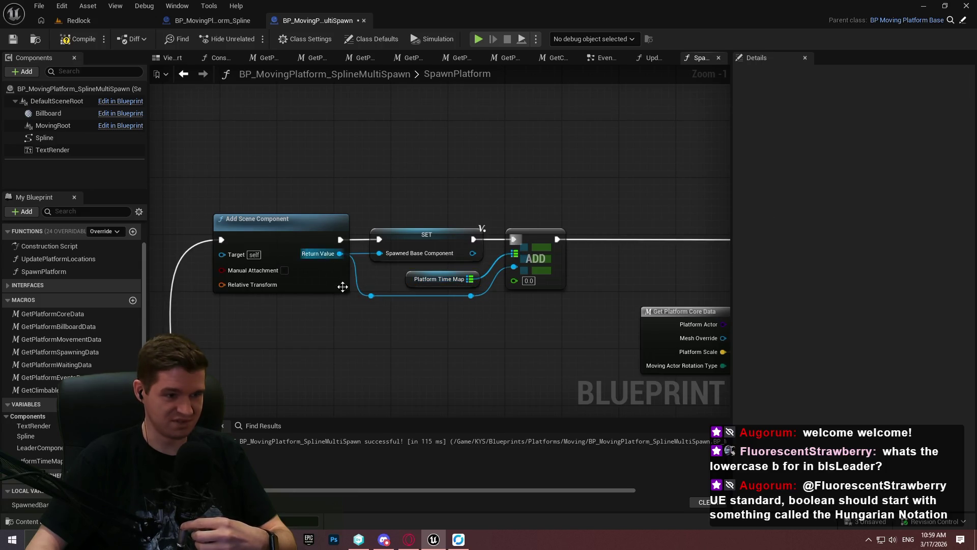
scroll(508, 250, down, 2)
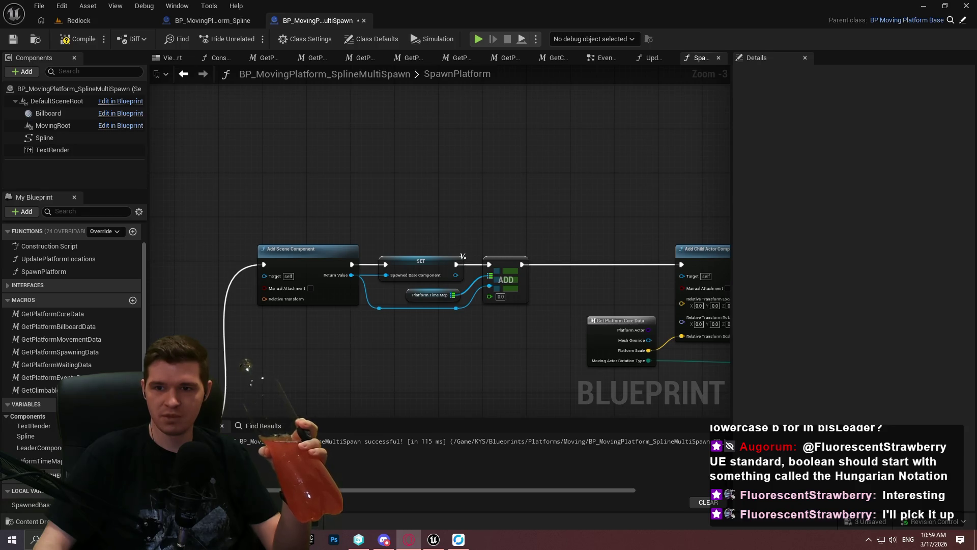
click(409, 539)
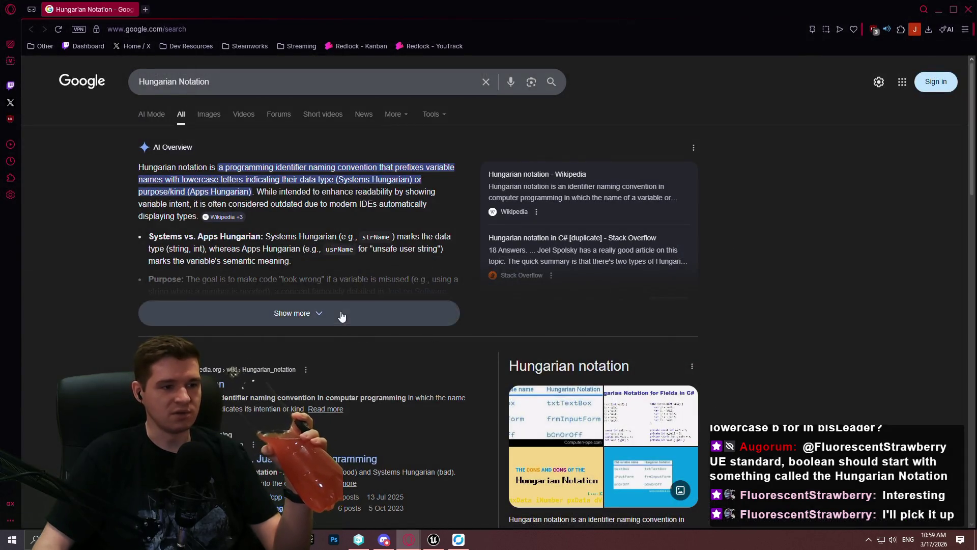
Step: Expand the AI overview on Hungarian notation, skim the results, then minimize the browser
click(341, 317)
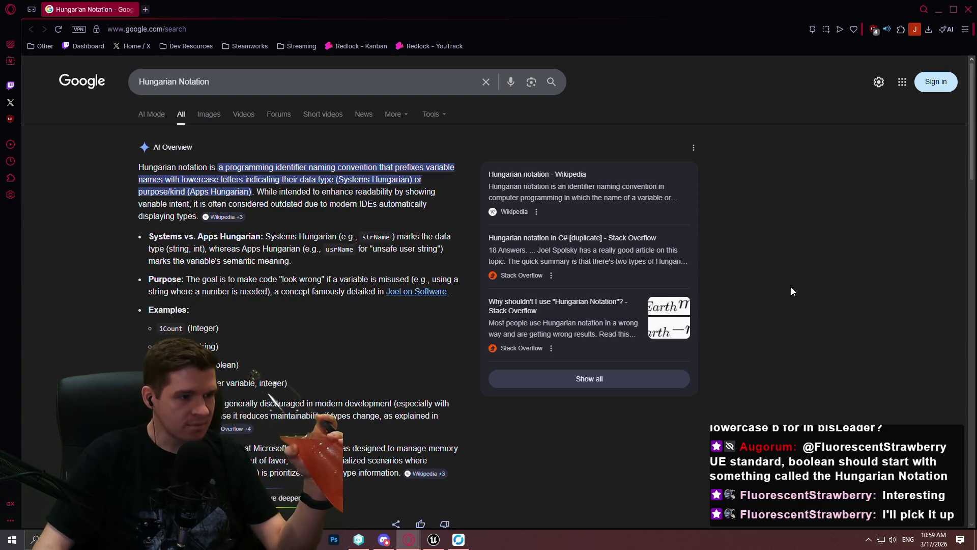
scroll(355, 281, down, 3)
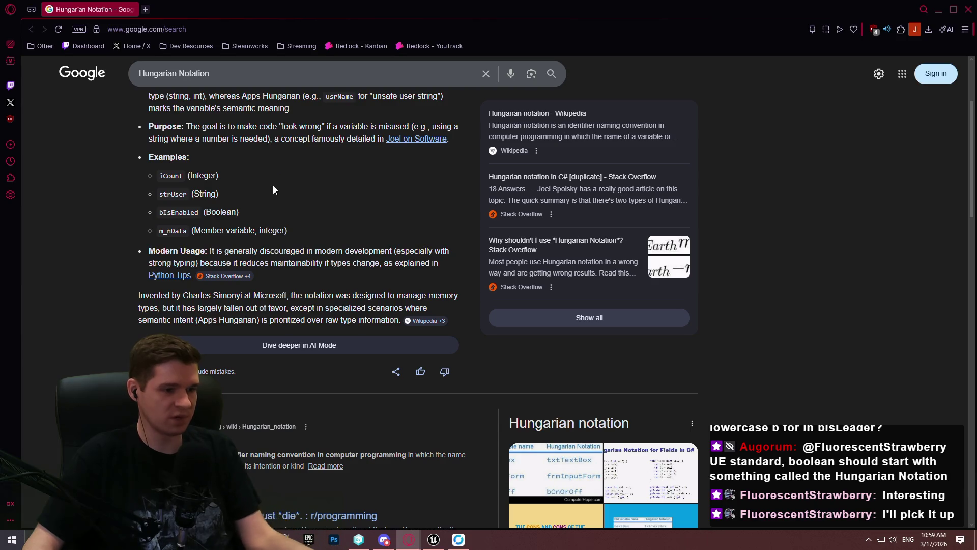
click(939, 9)
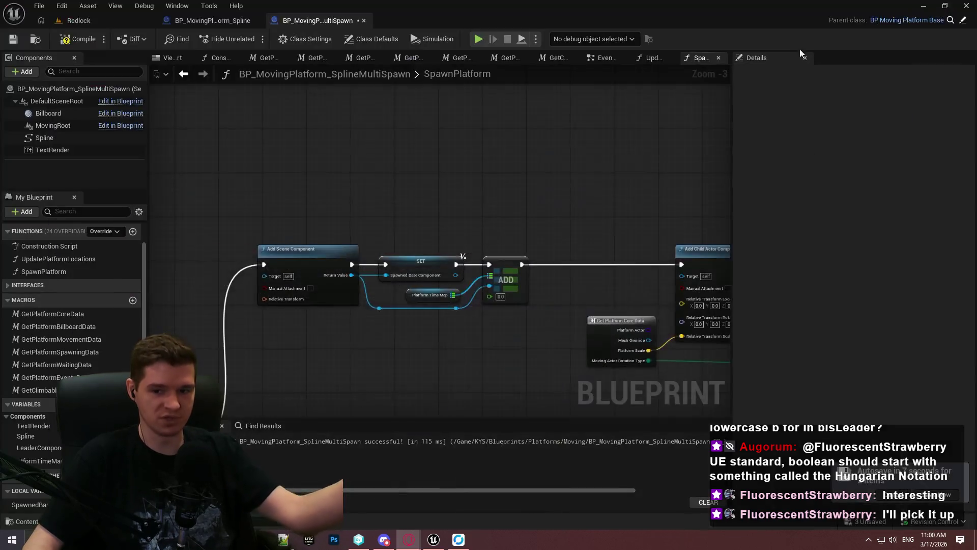
Step: Create an Integer local variable iInterval in SpawnPlatform and place its getter
click(132, 490)
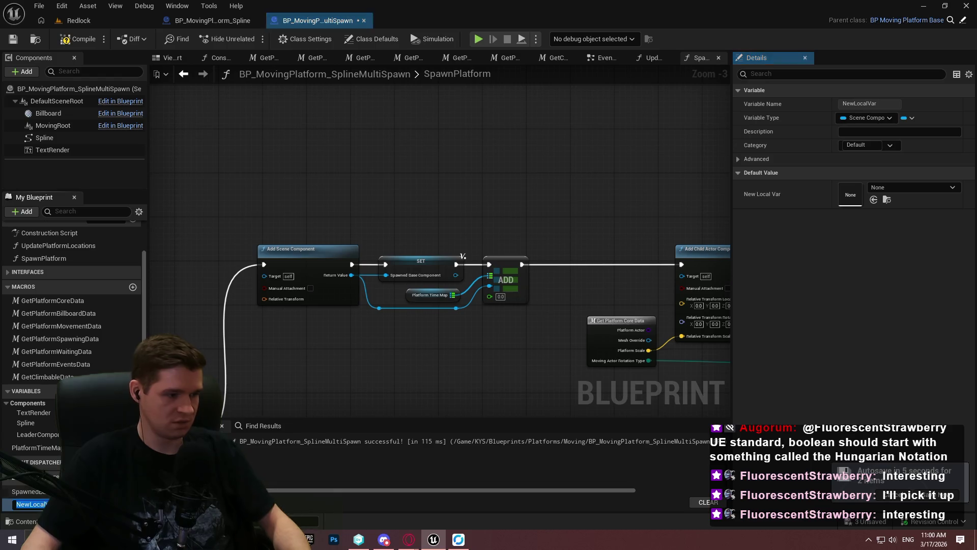
text(il)
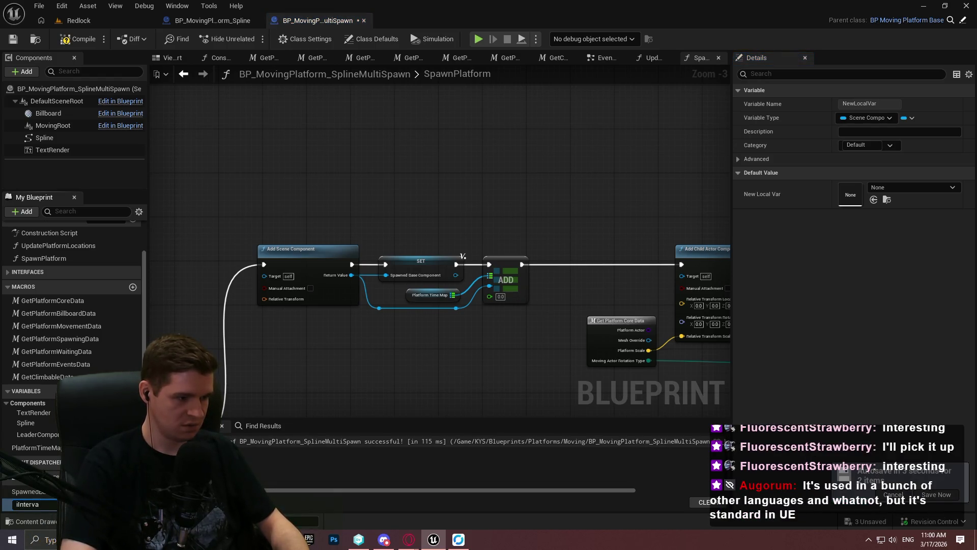
text(l)
key(Return)
click(867, 118)
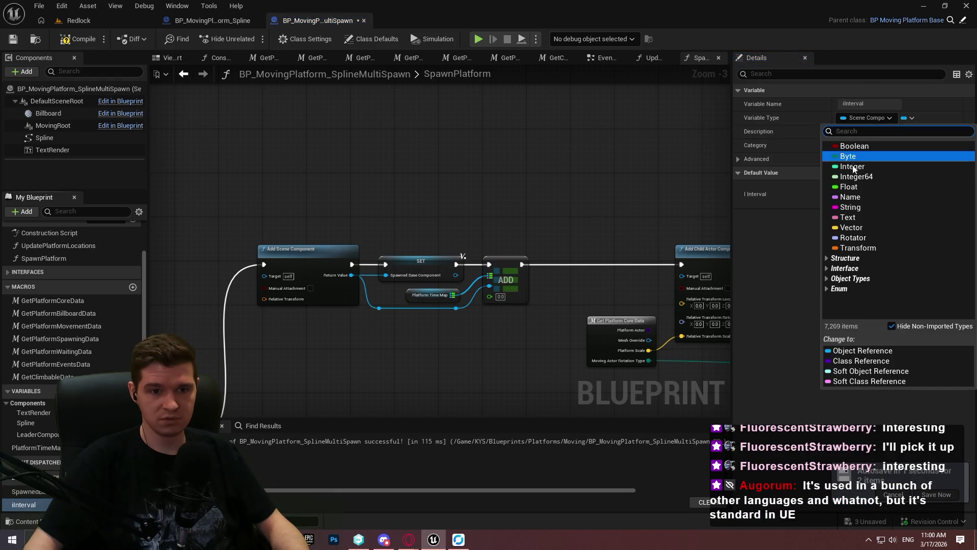
click(854, 167)
drag(33, 513, 436, 179)
click(433, 180)
scroll(428, 187, up, 3)
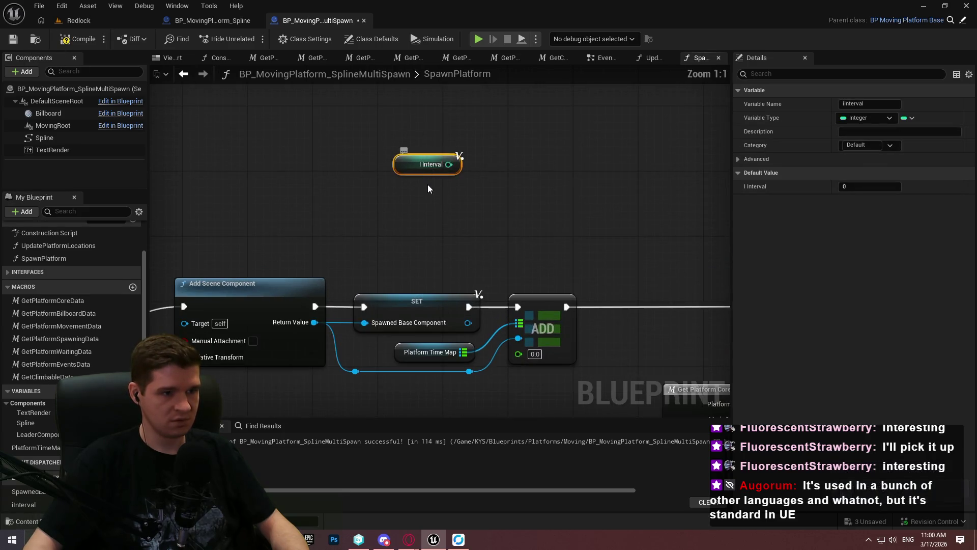
click(429, 187)
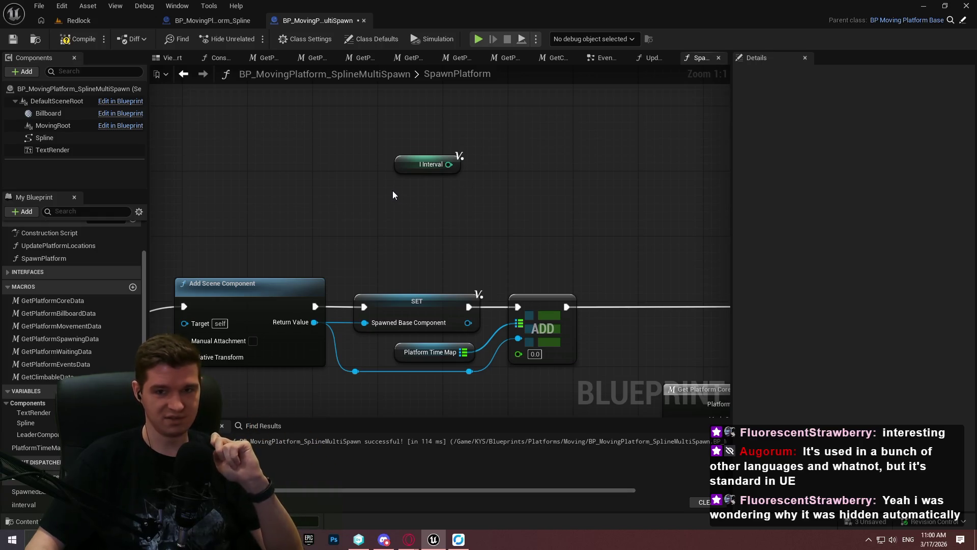
Step: Rename the variable to i_Interval, delete it, and compile and save the Blueprint
click(401, 159)
text(_)
key(Return)
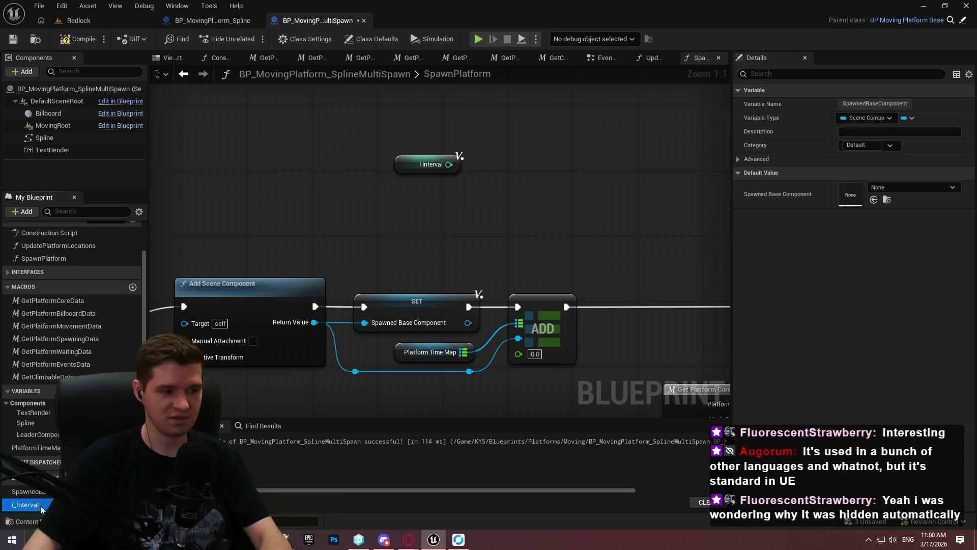
key(Delete)
click(69, 42)
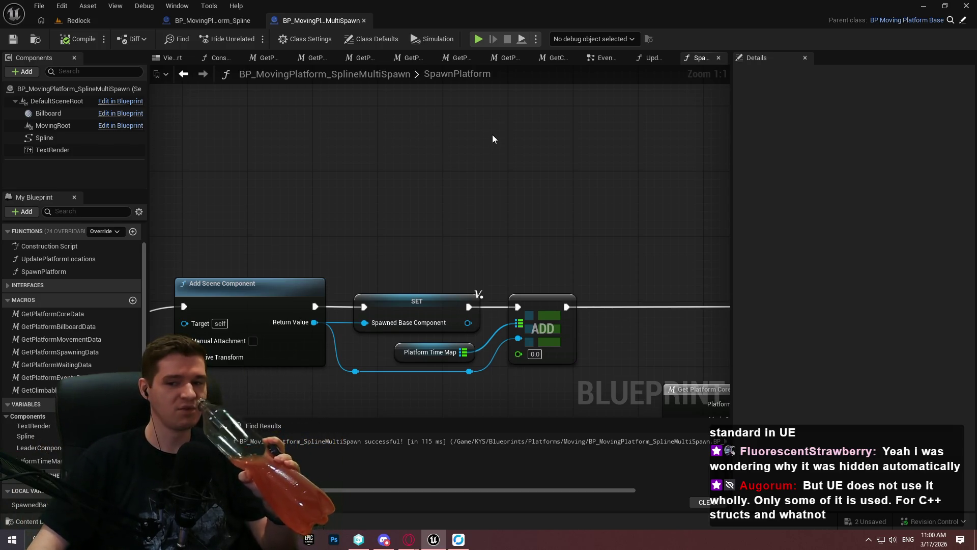
double_click(481, 81)
key(Escape)
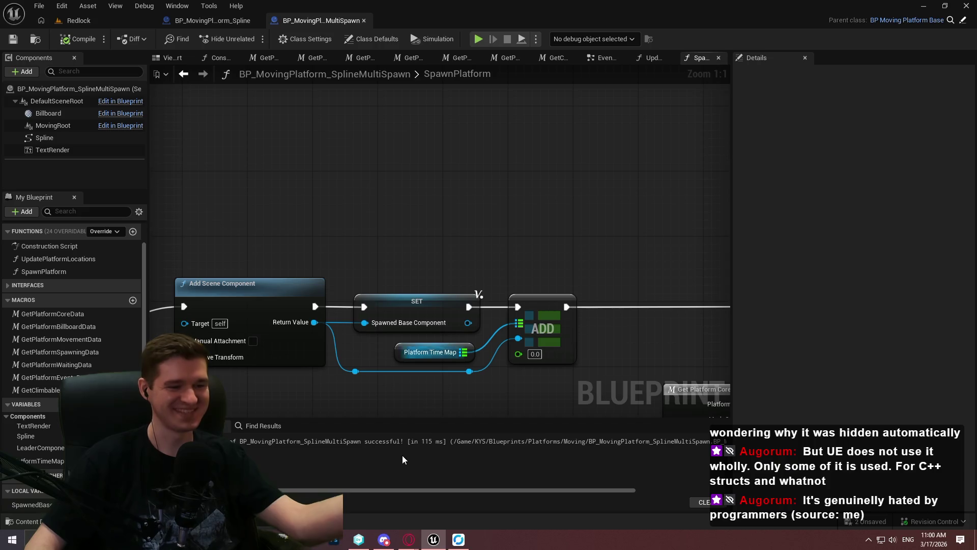
Step: Bring back and scroll through the Hungarian Notation search results
mouse_move(405, 532)
click(496, 497)
scroll(294, 221, down, 4)
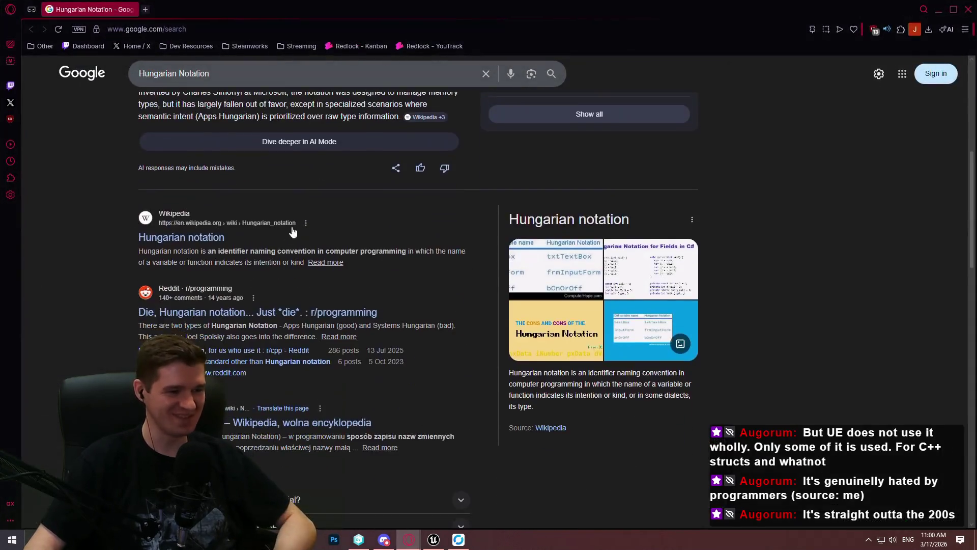
scroll(243, 278, down, 1)
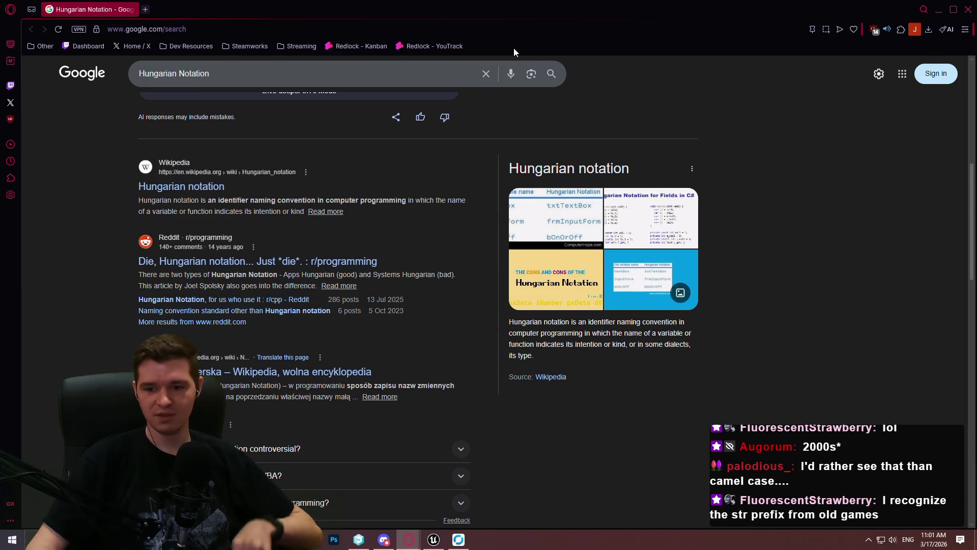
scroll(489, 130, up, 3)
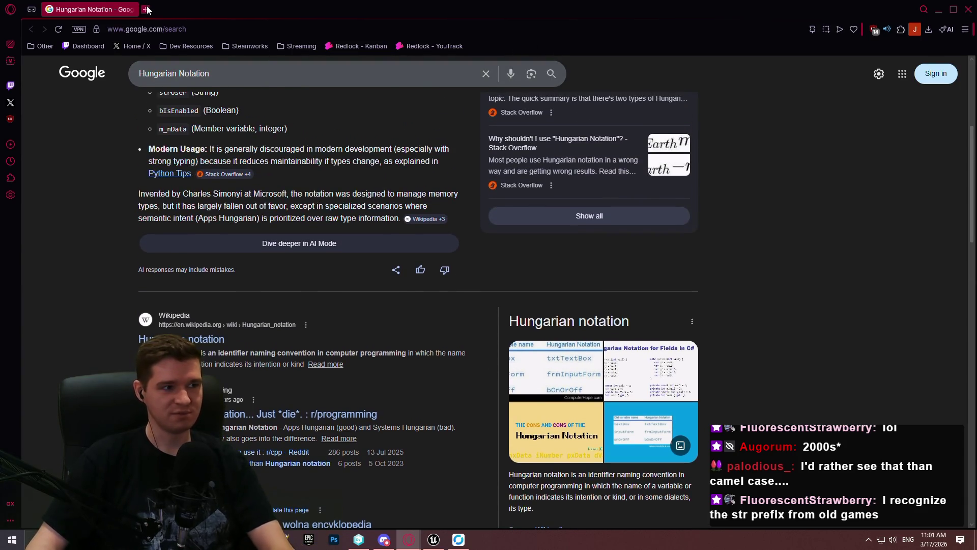
Step: Search 'upper camel case', open the Wikipedia Camel case article, and start a new tab
click(146, 9)
text(upper camel case)
key(Return)
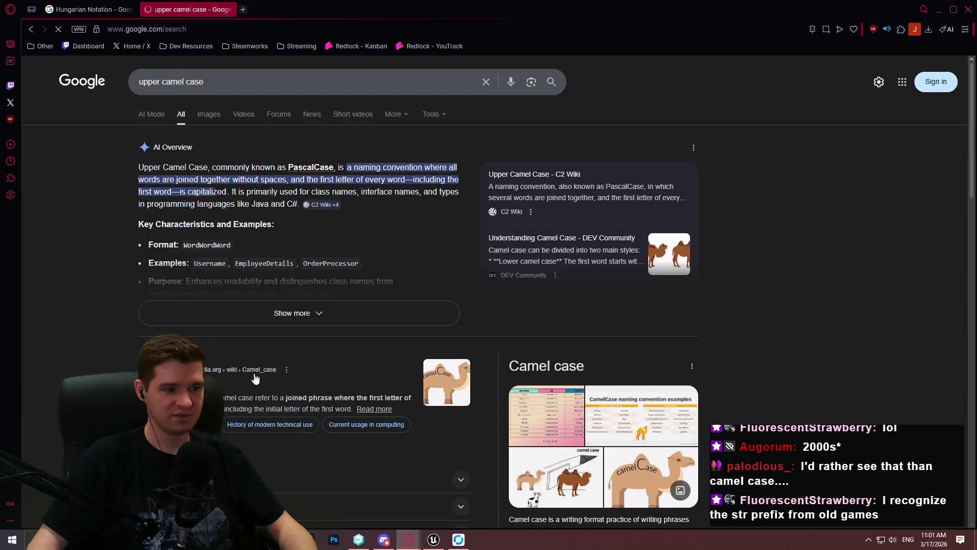
click(234, 366)
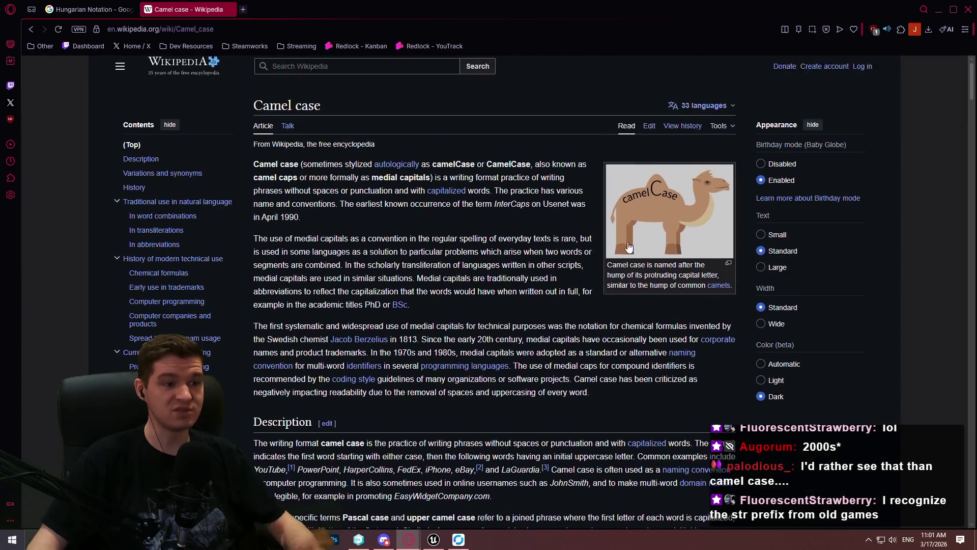
click(243, 9)
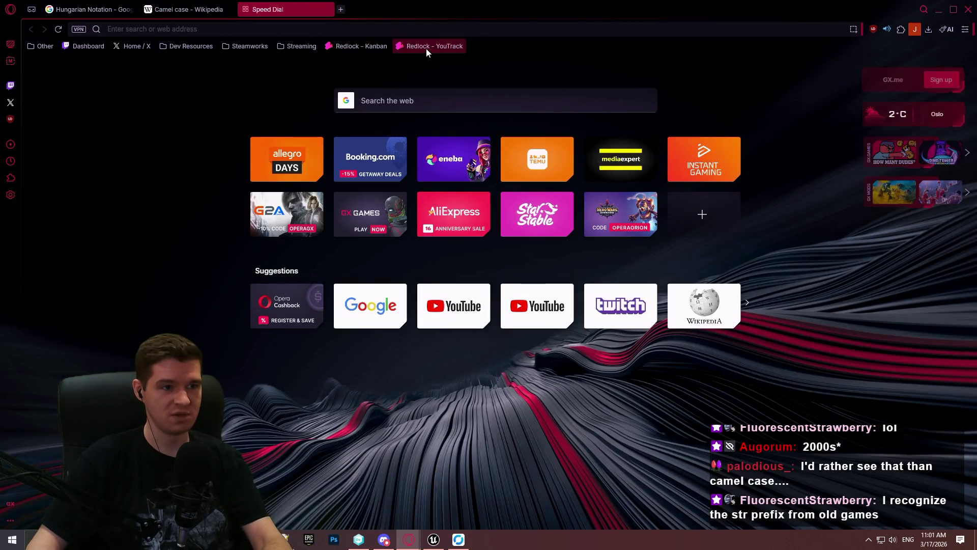
Step: Open the Guidelines & Architecture article in the Redlock knowledge base at Naming & Categorizing
click(432, 47)
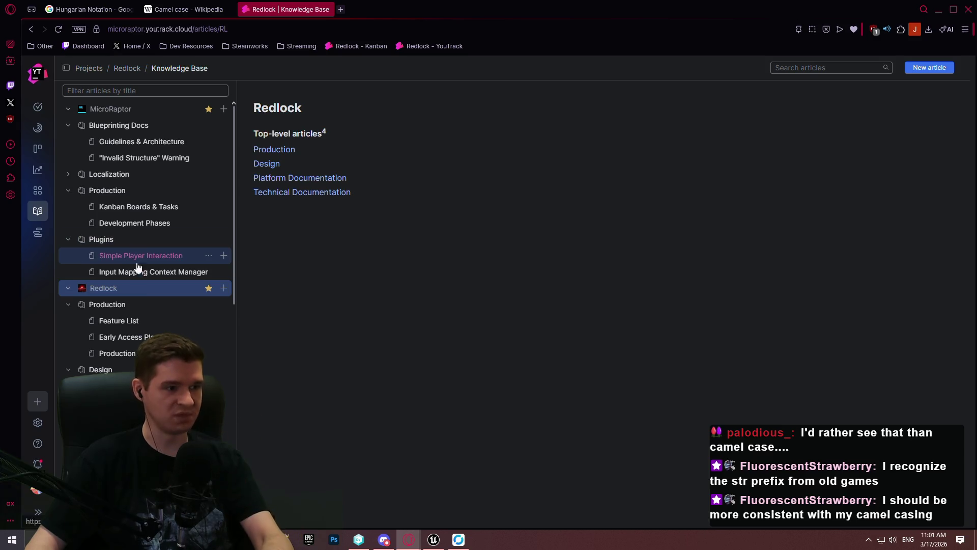
click(141, 148)
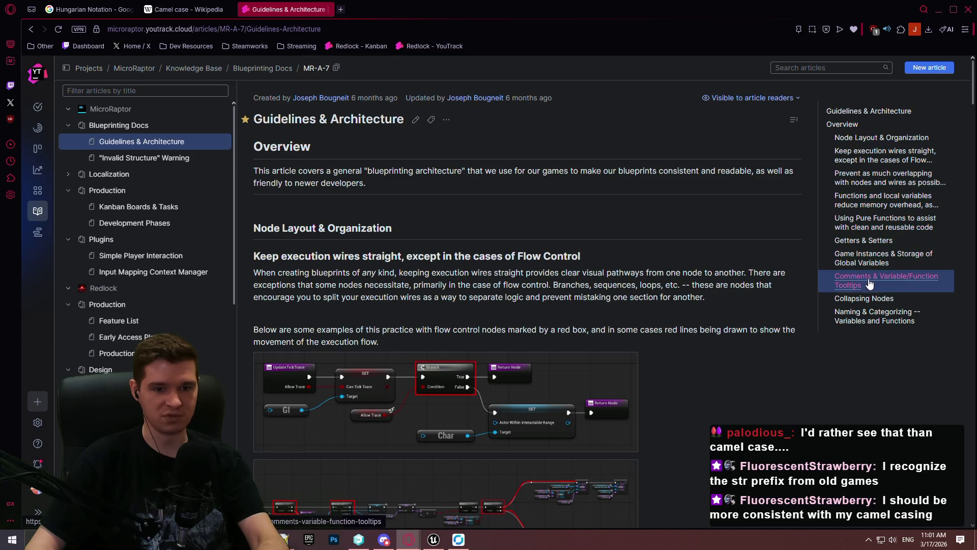
click(874, 314)
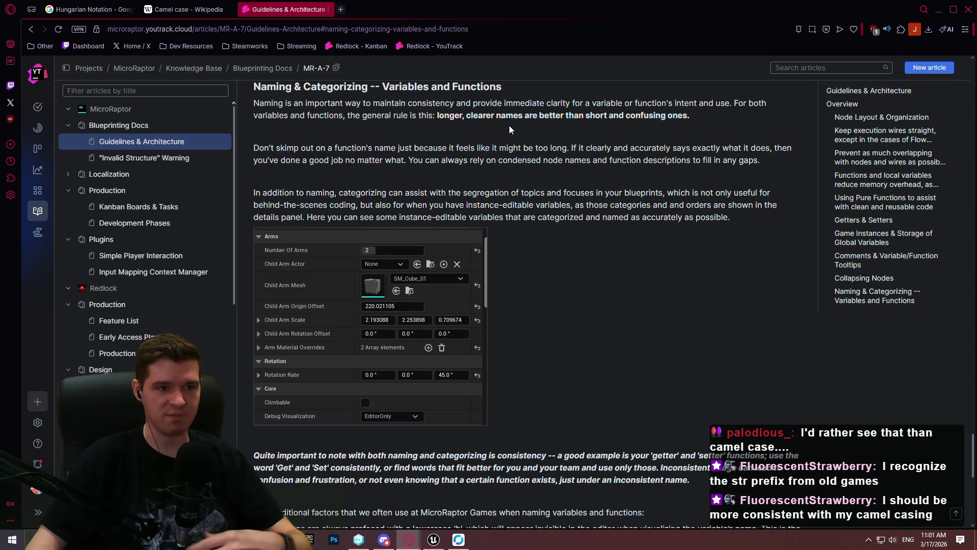
Step: Read the naming guidelines, highlighting 'short and confusing ones', then bring up the Notepad++ notes
scroll(528, 123, down, 4)
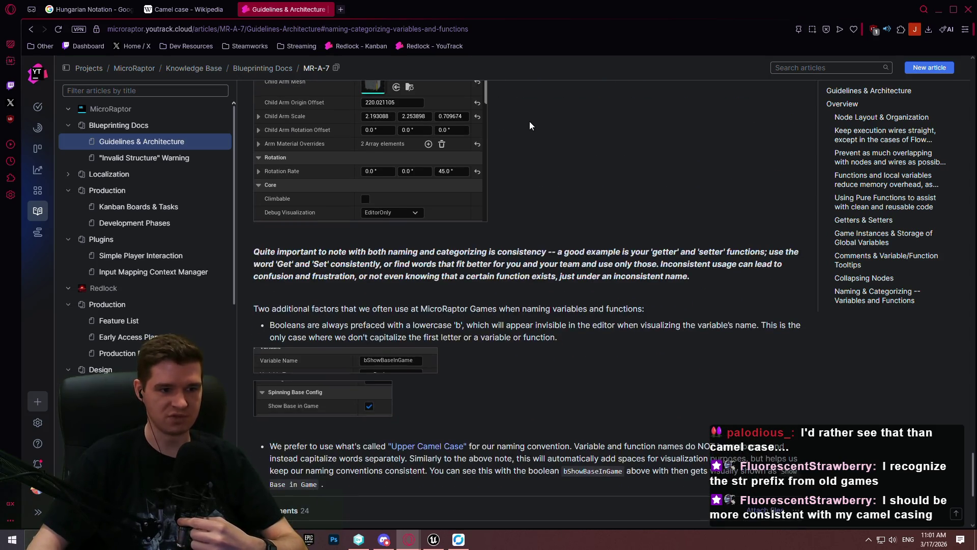
scroll(557, 134, up, 6)
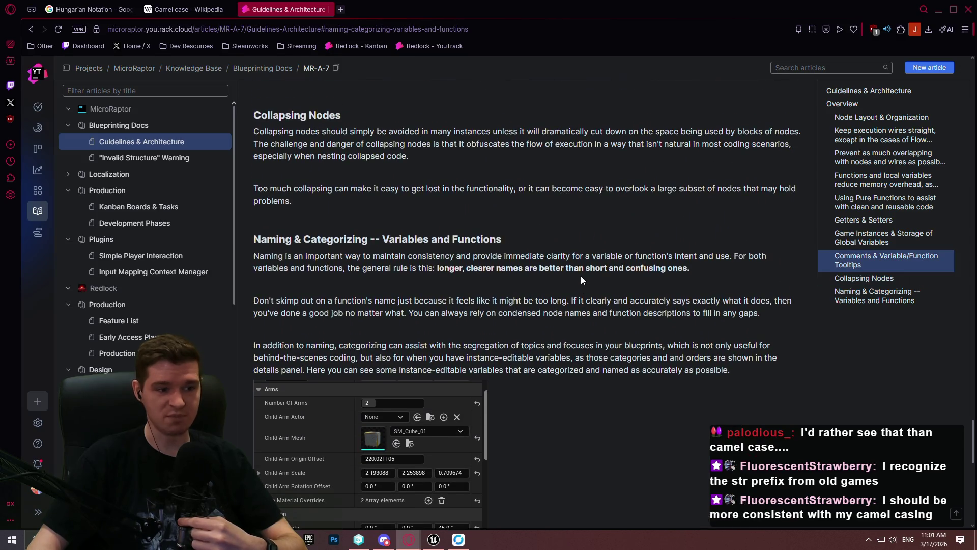
scroll(548, 226, down, 6)
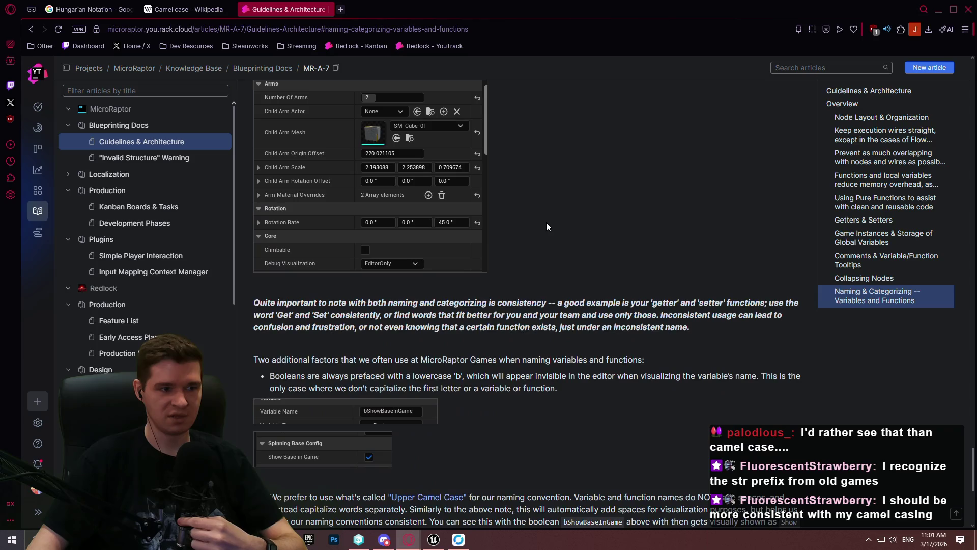
scroll(611, 253, down, 2)
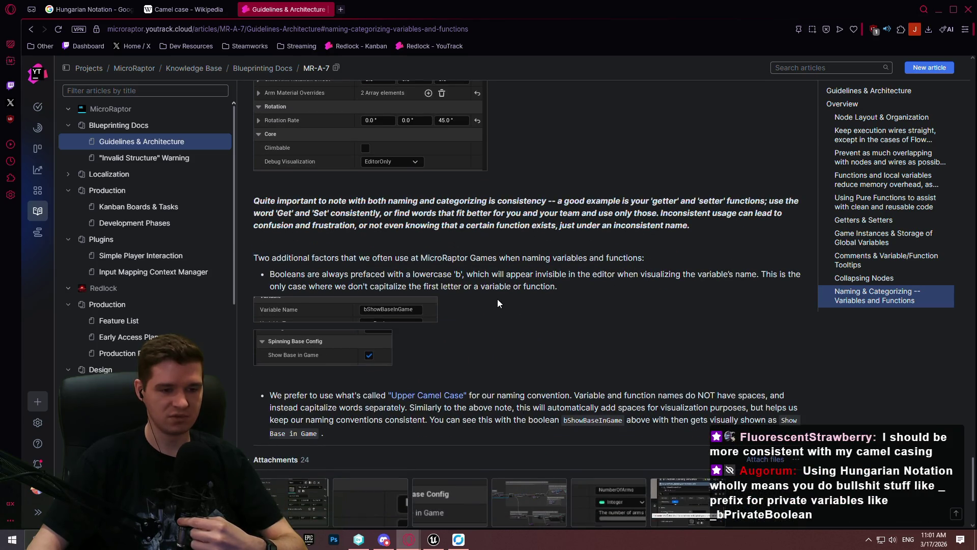
scroll(502, 297, down, 1)
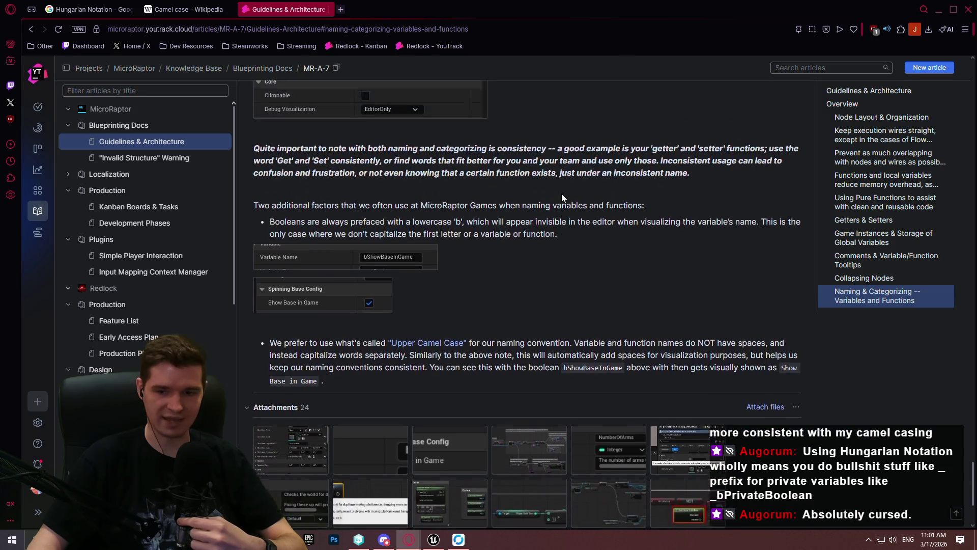
scroll(561, 224, up, 5)
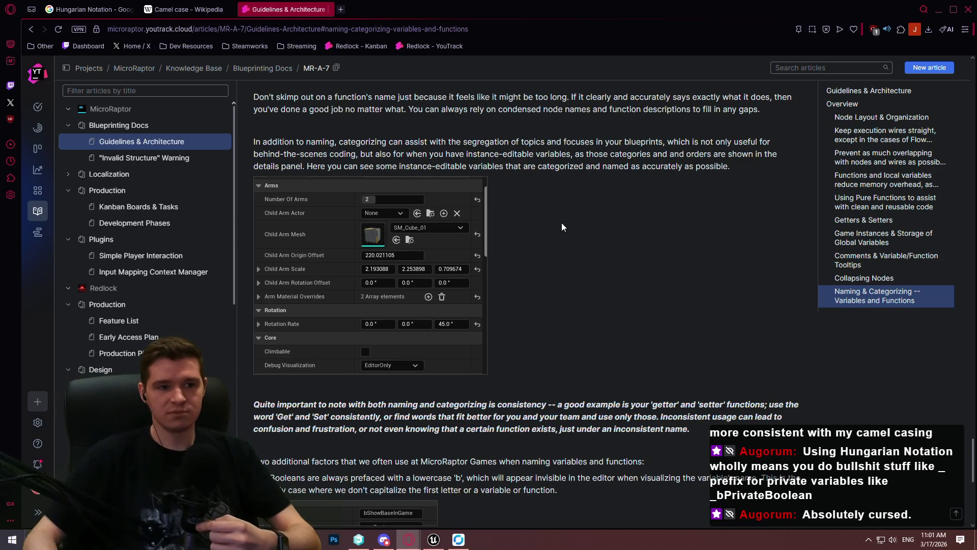
scroll(561, 222, up, 3)
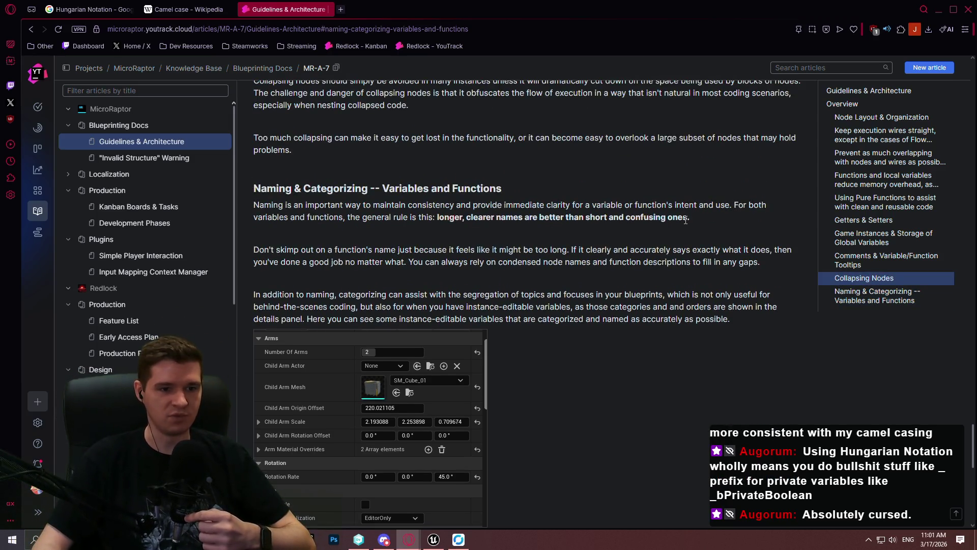
drag(687, 217, 583, 220)
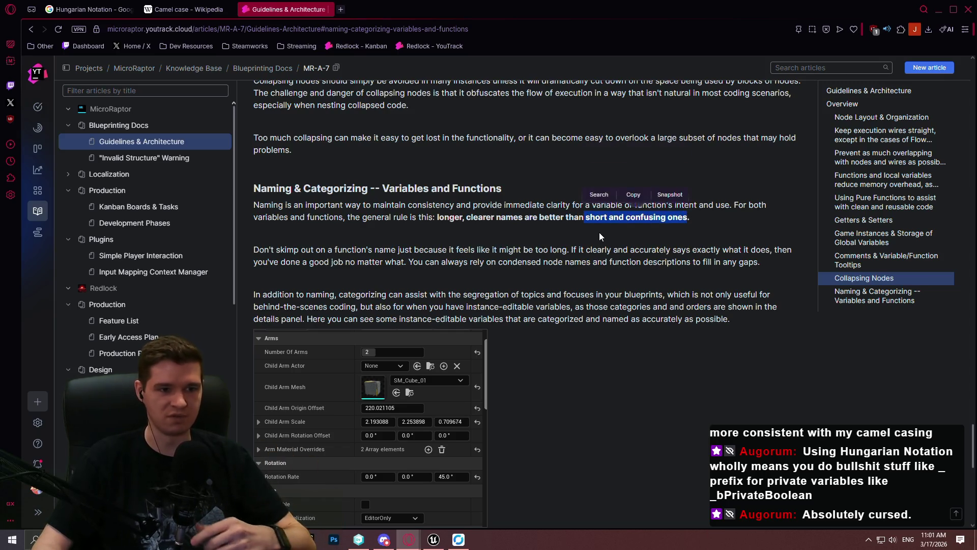
click(584, 235)
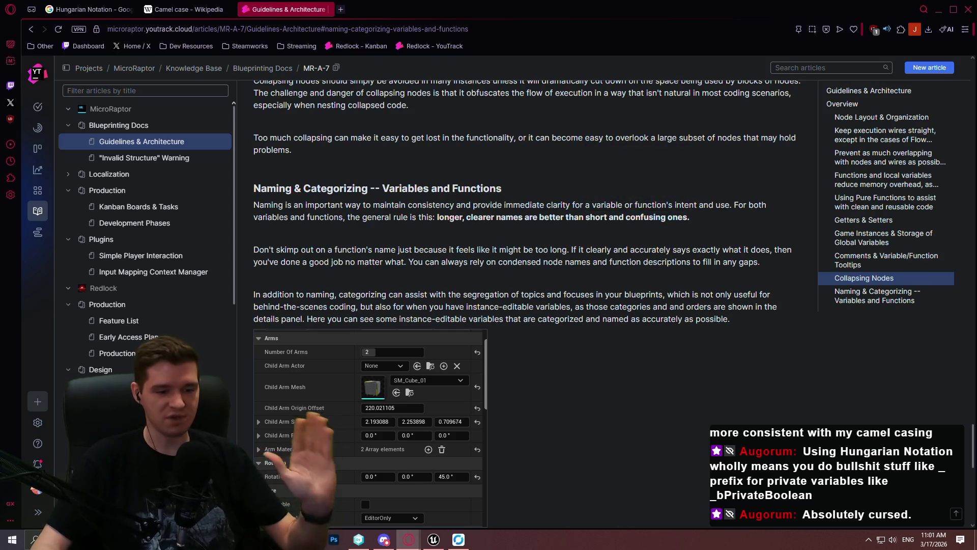
click(310, 540)
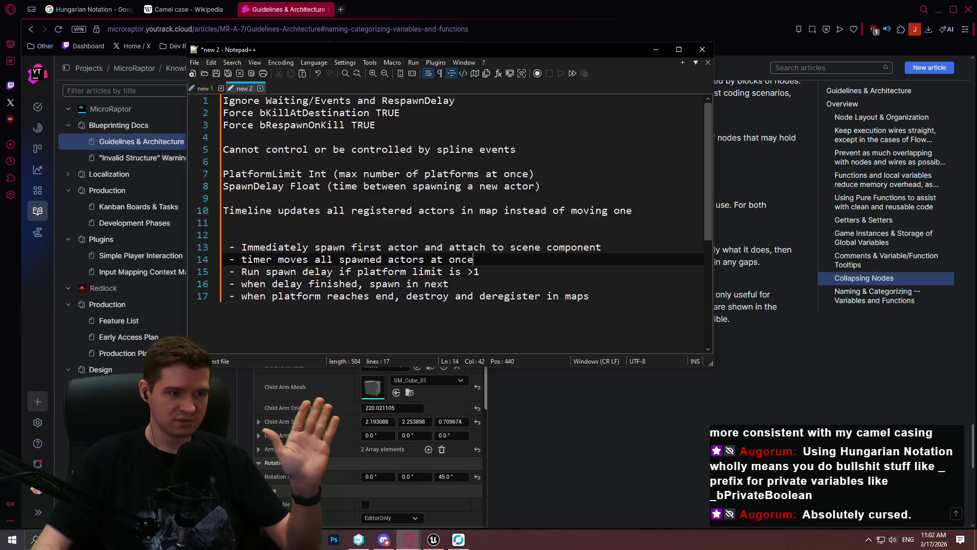
key(ctrl+n)
drag(452, 45, 489, 78)
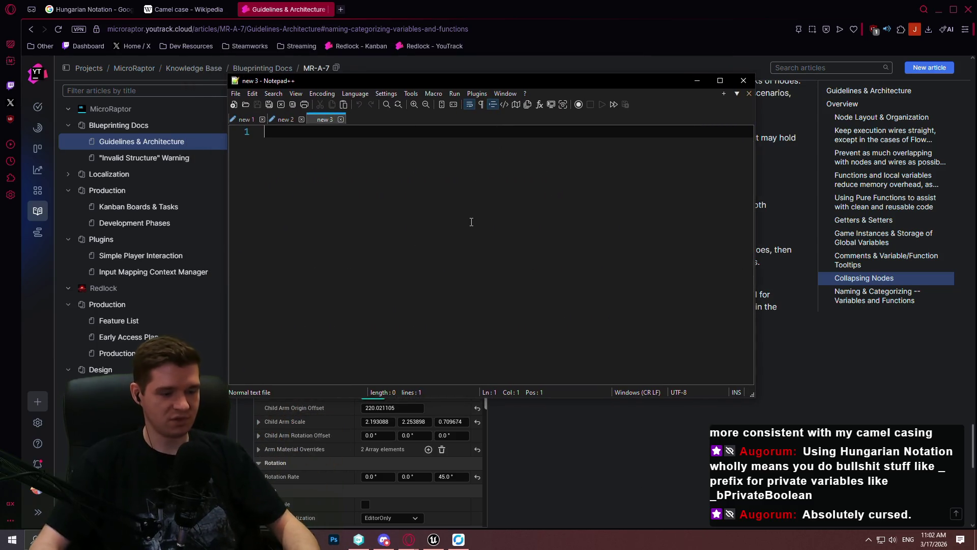
text(CurrentLocati)
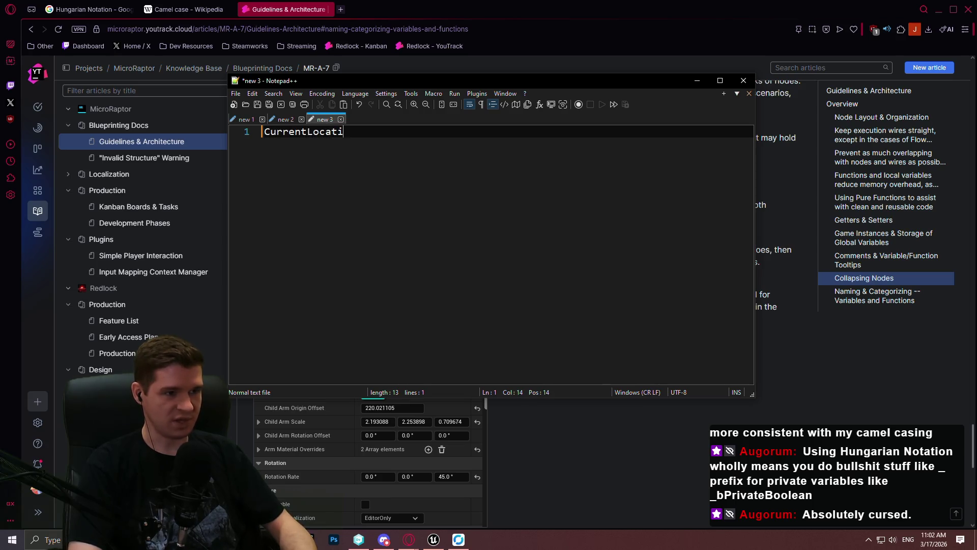
key(ctrl+a)
text(CurrentAc)
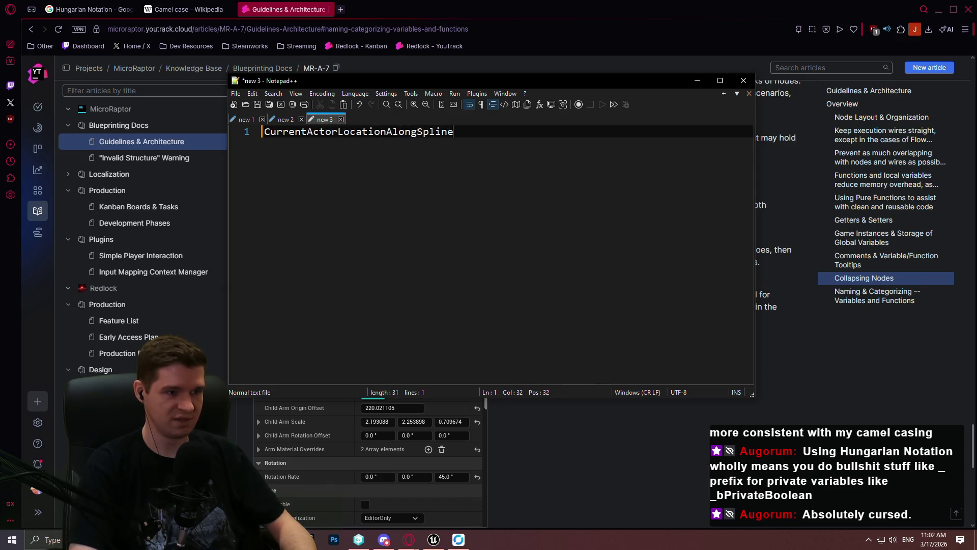
key(Return)
text(ActLo)
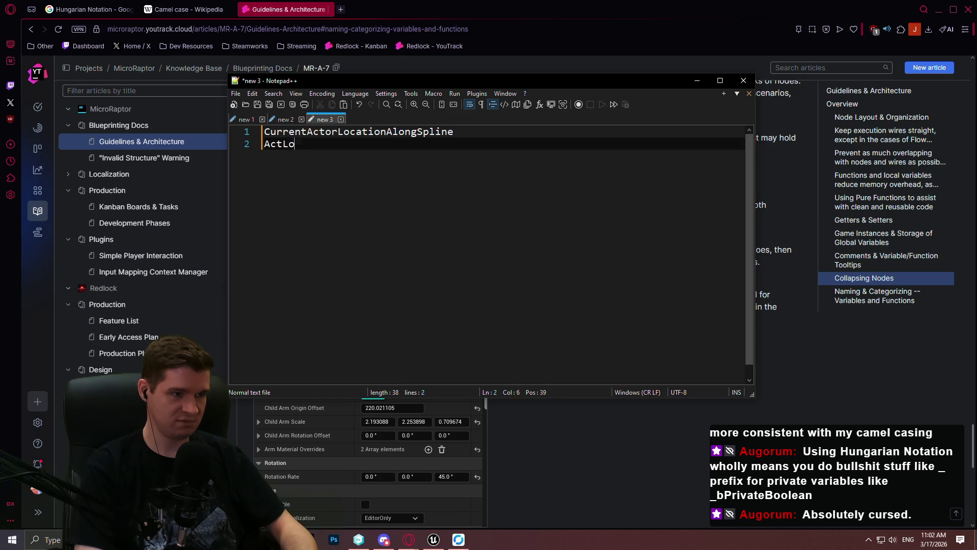
text(c)
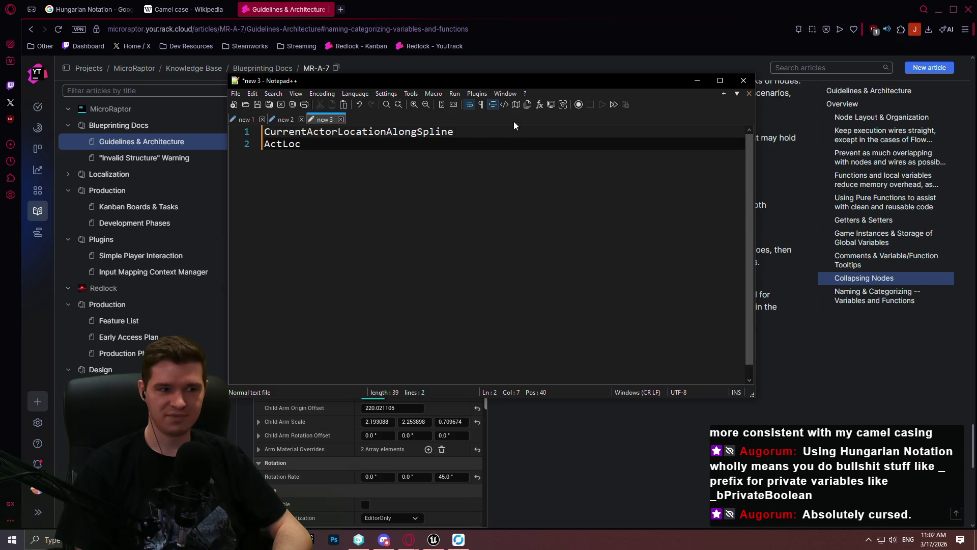
click(493, 131)
key(shift+Home)
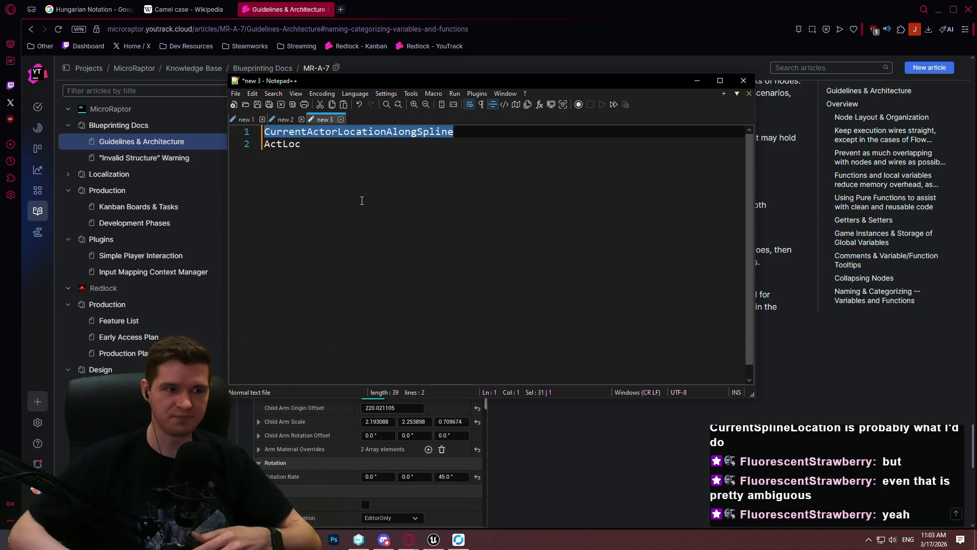
key(Right)
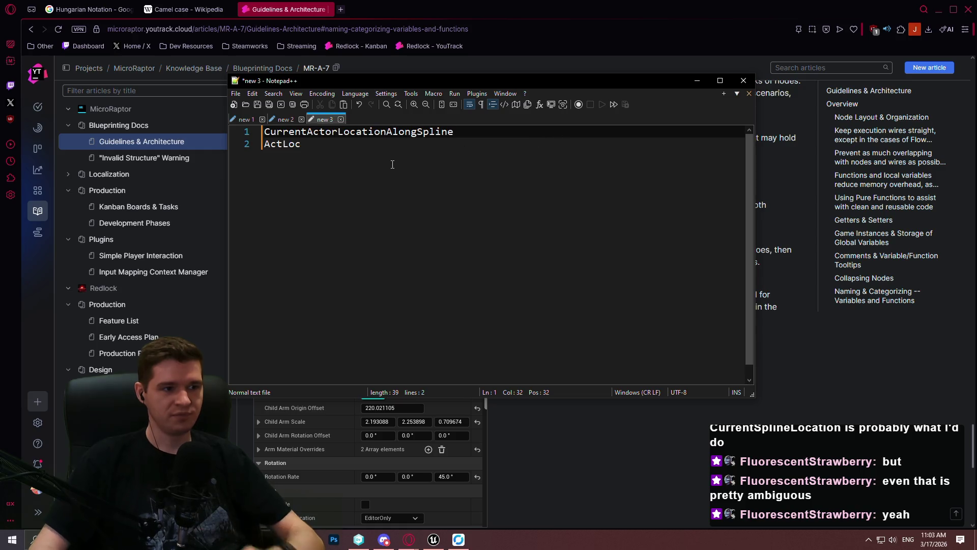
click(341, 124)
click(493, 305)
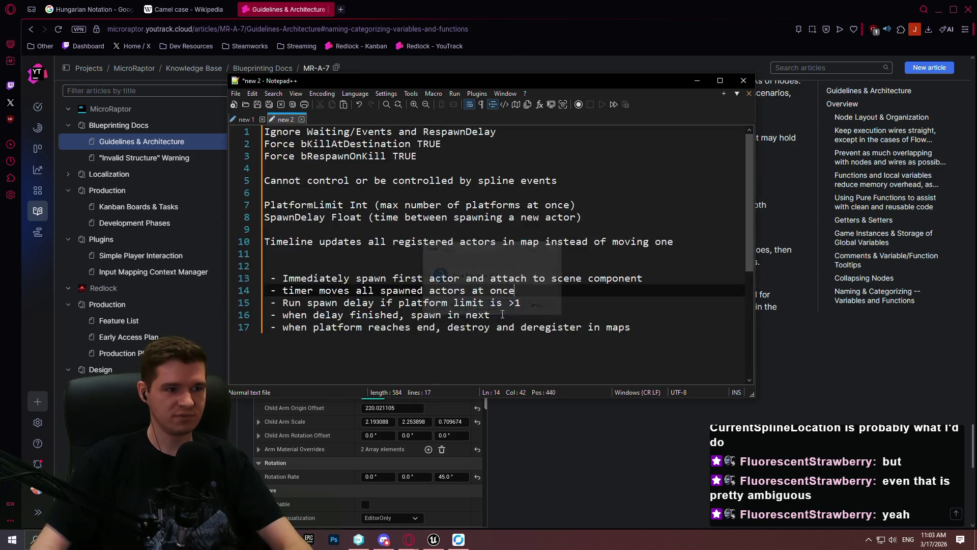
Step: Close the Guidelines & Architecture tab, skim the Camel case article, and close the browser
click(627, 455)
scroll(621, 352, down, 2)
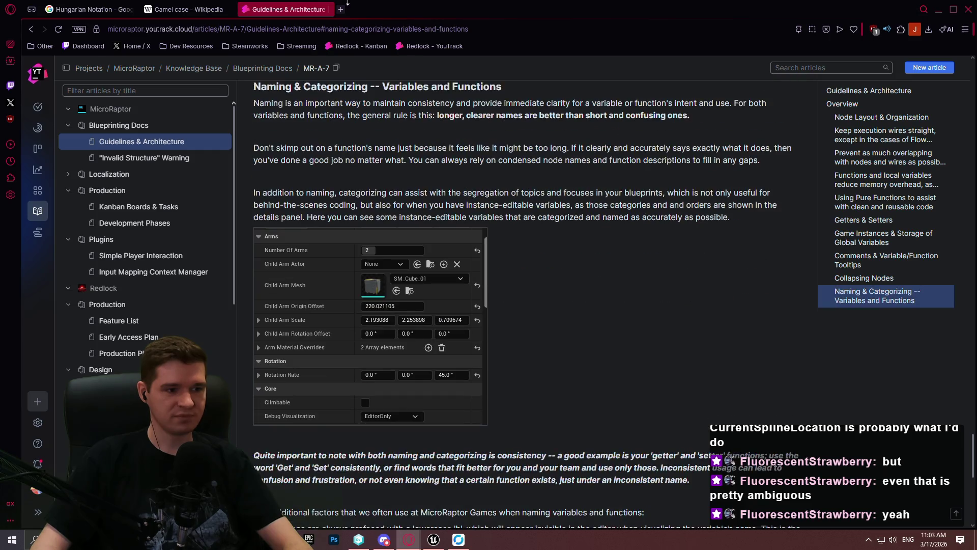
click(325, 10)
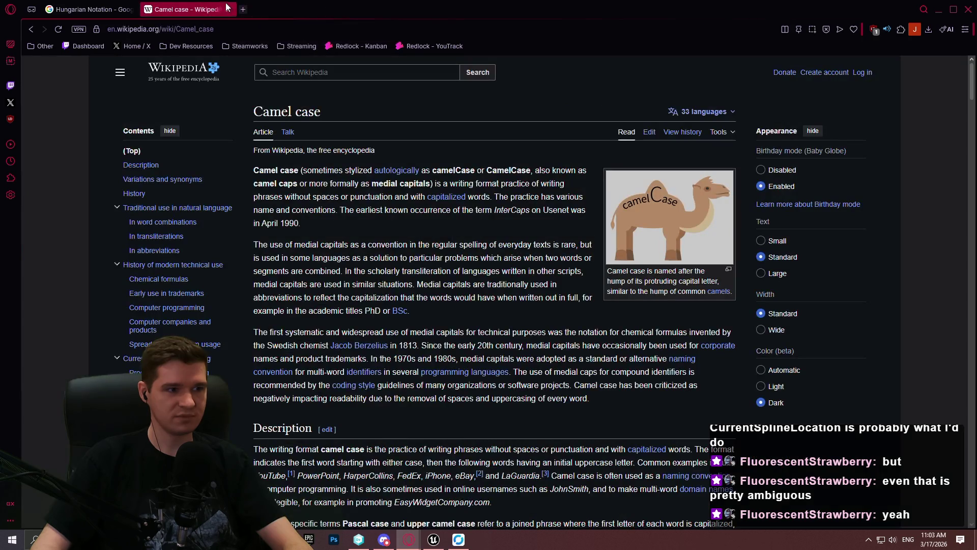
scroll(868, 151, down, 9)
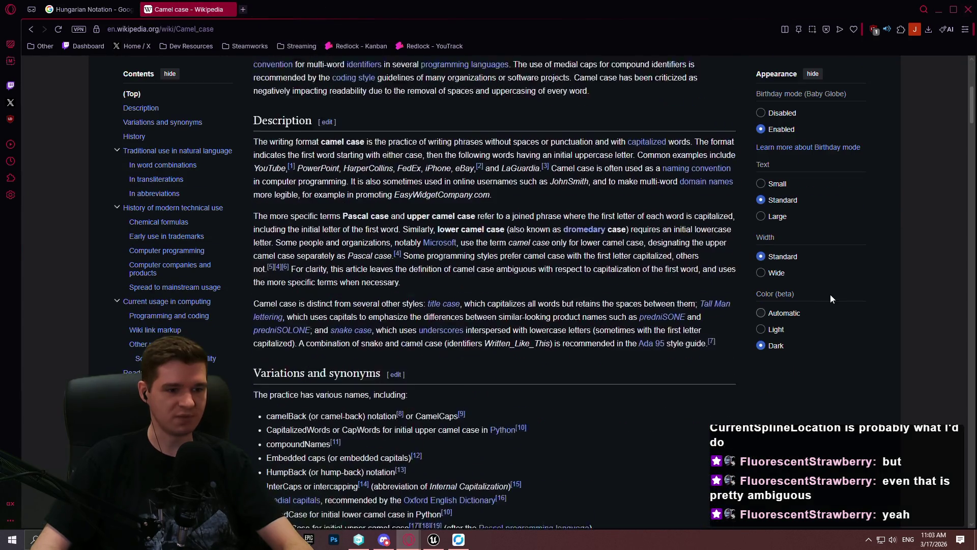
click(969, 10)
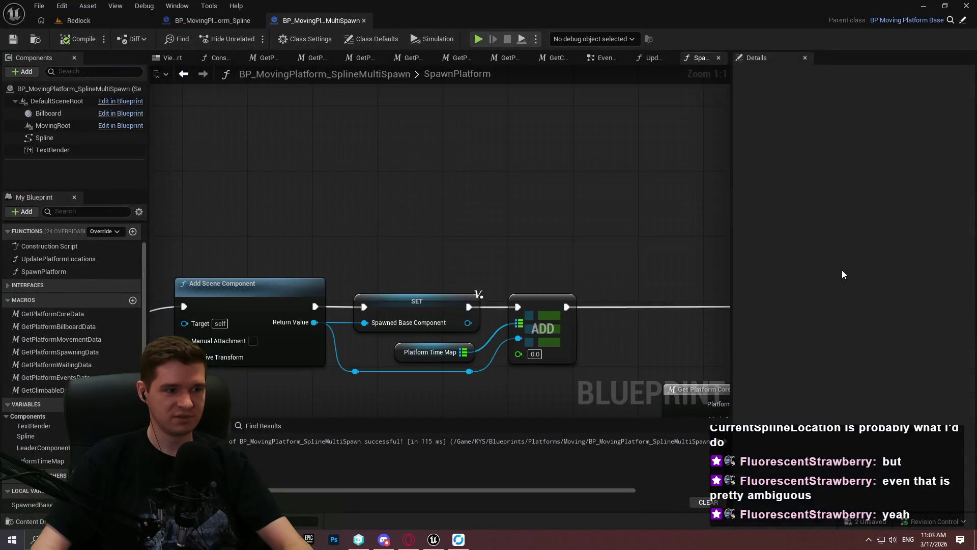
Step: Replace the old Spawned Base Component setter with a fresh SET node from My Blueprint
scroll(452, 252, down, 3)
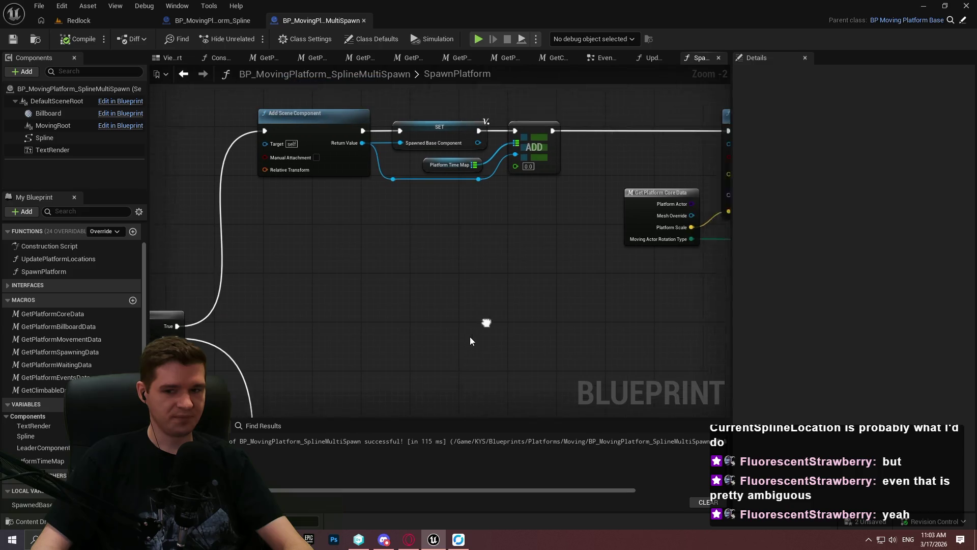
click(508, 202)
scroll(508, 201, up, 2)
key(Delete)
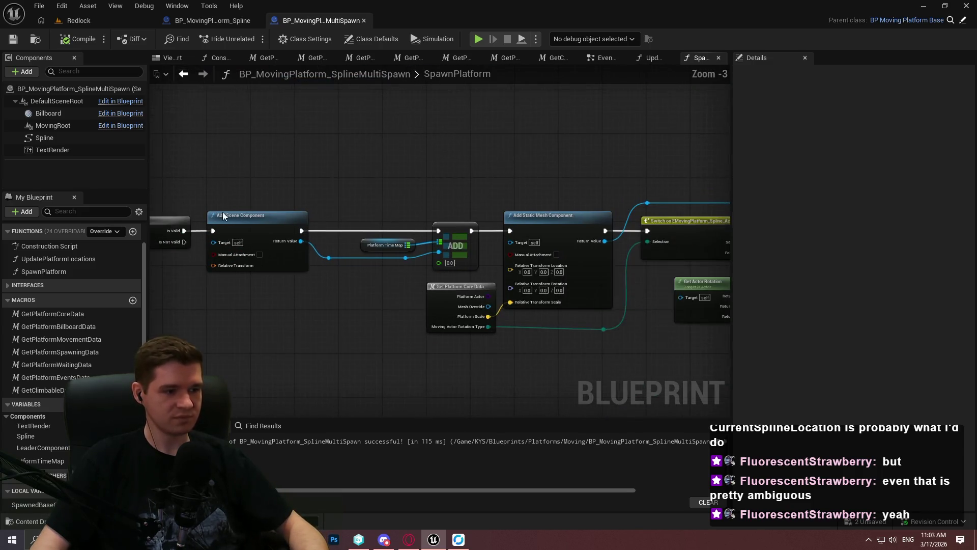
drag(300, 228, 334, 188)
click(366, 201)
Step: Wire Return Value and execution through the setter between Add Scene Component and ADD, tidying nodes
mouse_move(301, 241)
mouse_down()
mouse_move(335, 192)
mouse_move(260, 253)
mouse_up()
scroll(393, 170, up, 3)
mouse_move(356, 173)
mouse_down()
mouse_move(356, 238)
mouse_move(457, 251)
mouse_up()
drag(425, 338, 285, 266)
drag(359, 274, 359, 298)
drag(358, 252, 358, 260)
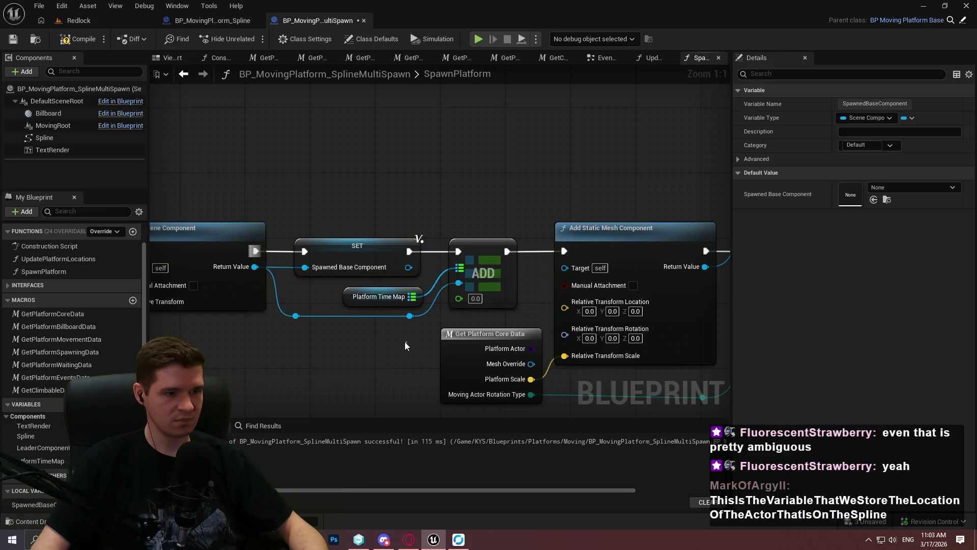
scroll(402, 350, down, 1)
drag(287, 149, 423, 139)
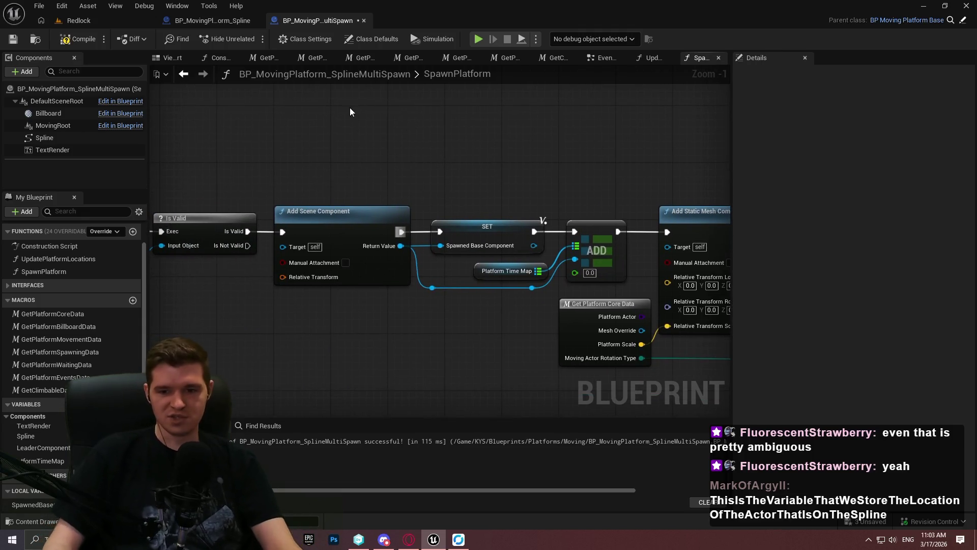